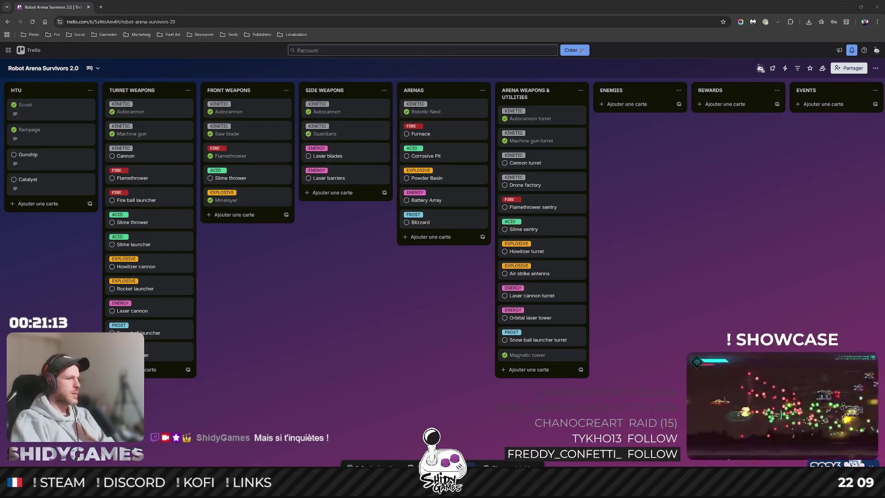
Switch back to the Trello board and try repositioning the Slime thrower card.
key(alt+Tab)
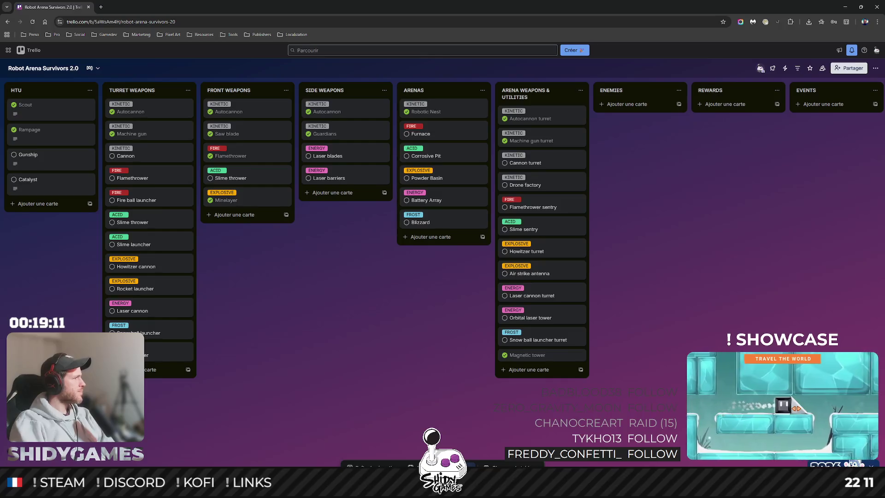
key(alt+Tab)
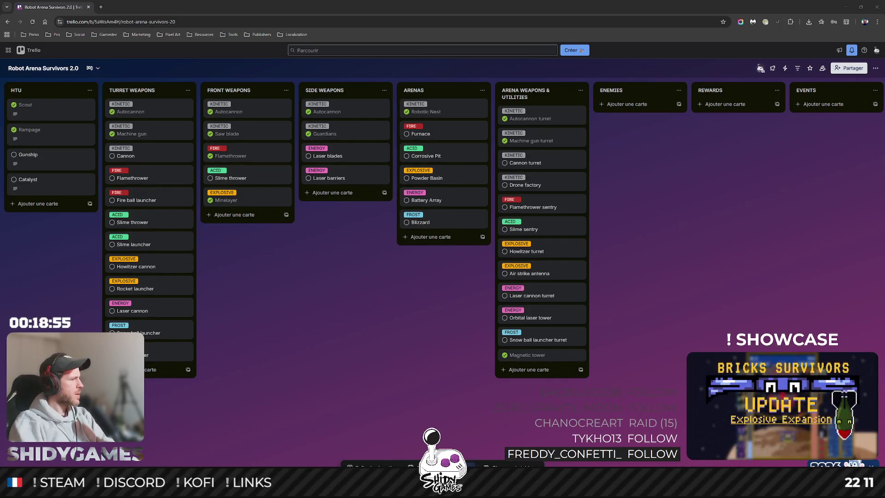
mouse_move(249, 189)
mouse_down()
mouse_move(235, 115)
mouse_move(237, 181)
mouse_move(212, 206)
mouse_up()
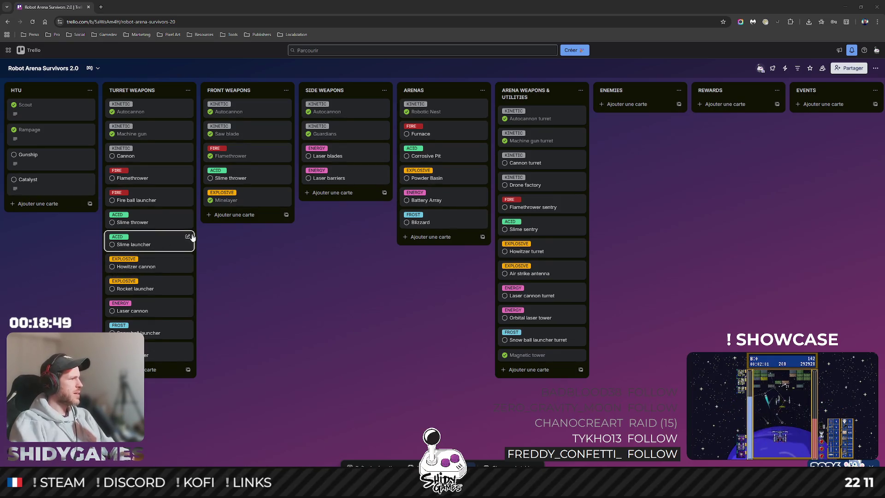
Add a Snow sprayer card to the FRONT WEAPONS list.
click(240, 217)
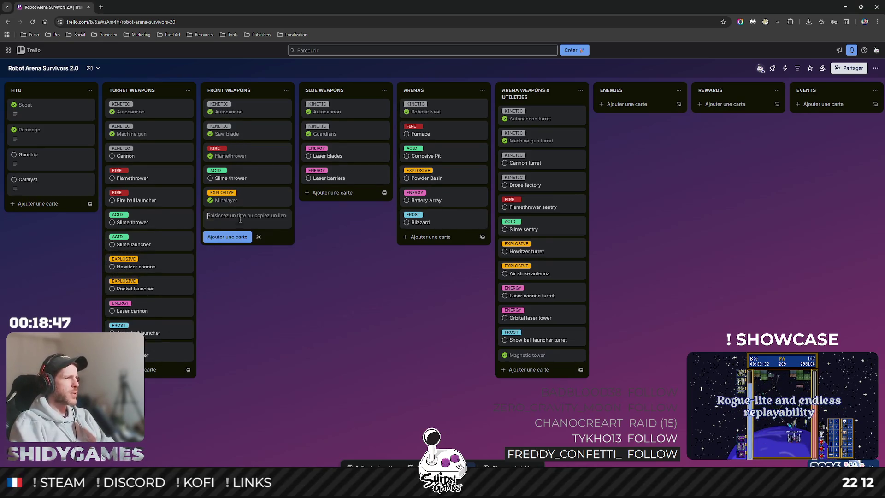
text(Snow spra)
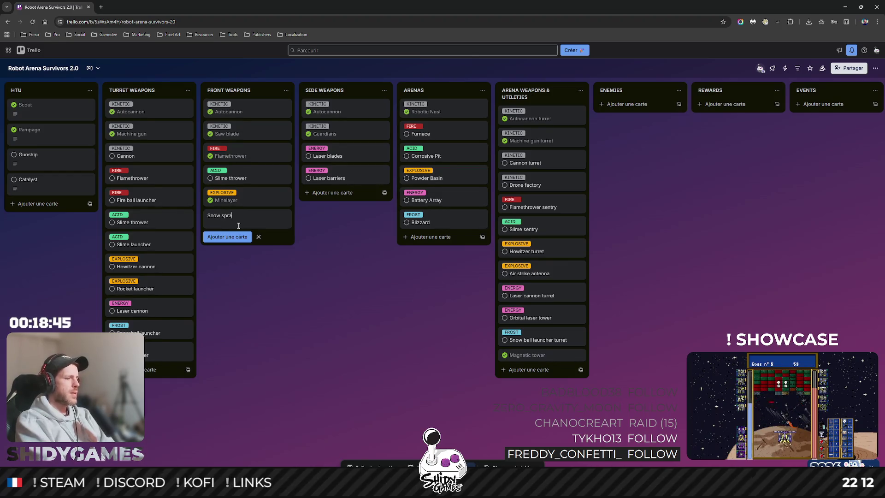
text(yer)
key(Return)
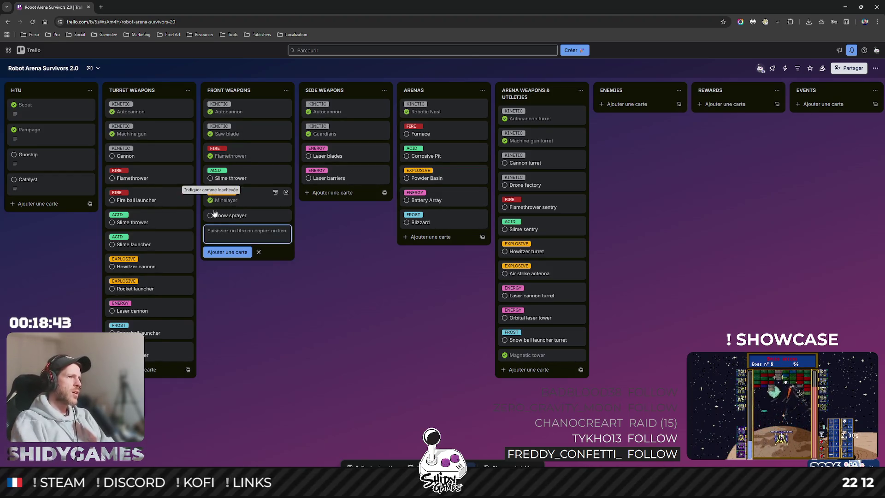
Tag the Snow sprayer card with the FROST label.
click(235, 215)
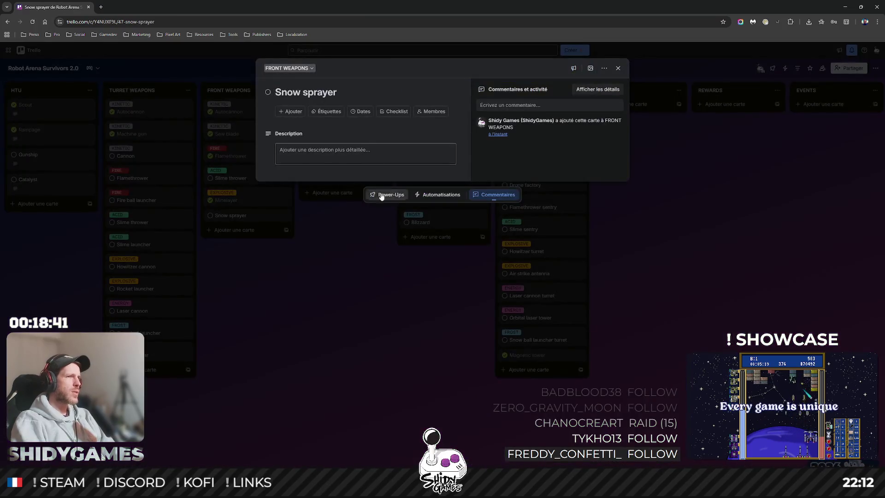
click(332, 113)
click(315, 215)
click(282, 328)
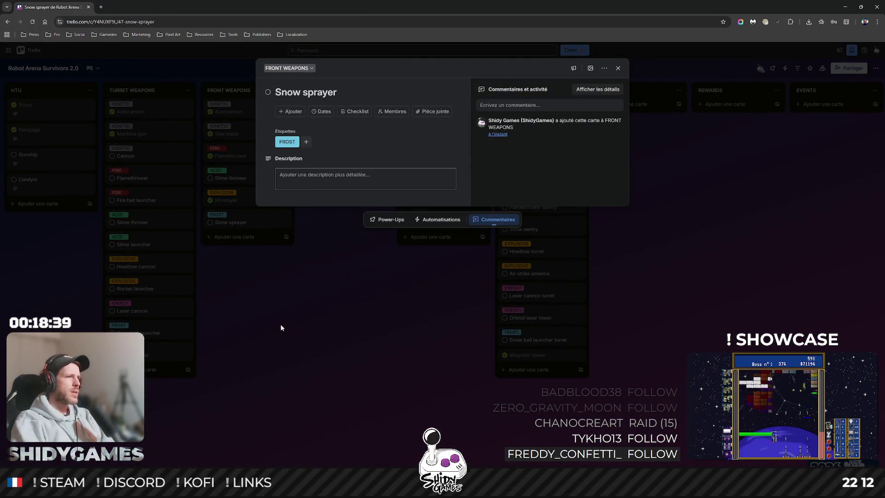
click(281, 327)
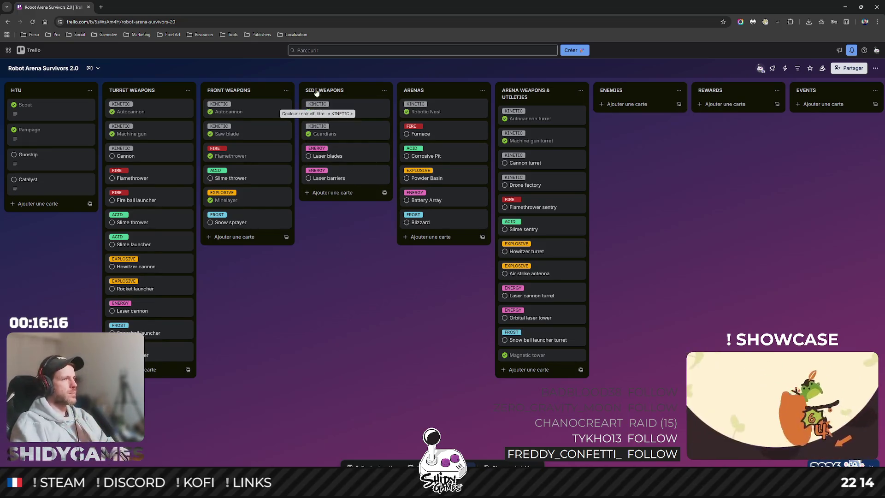
Add a Shotgun card to FRONT WEAPONS and move it to second place below Autocannon.
click(231, 237)
text(Shotgun c)
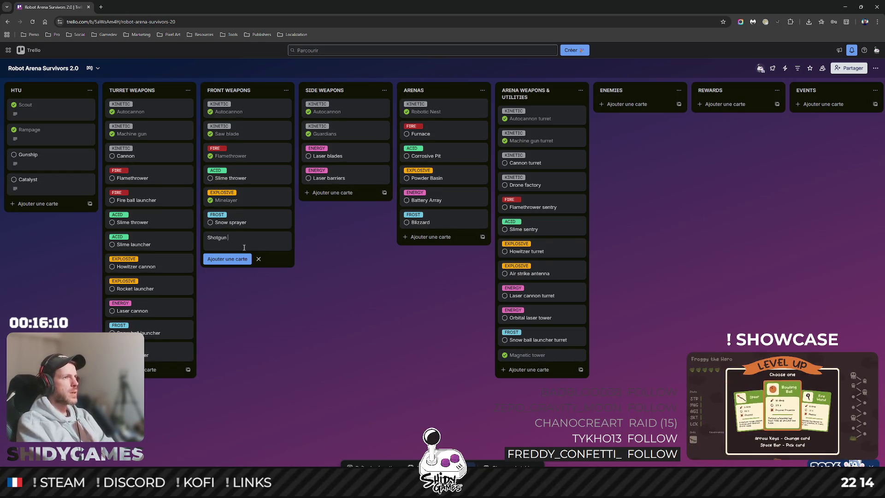
text(an)
key(Return)
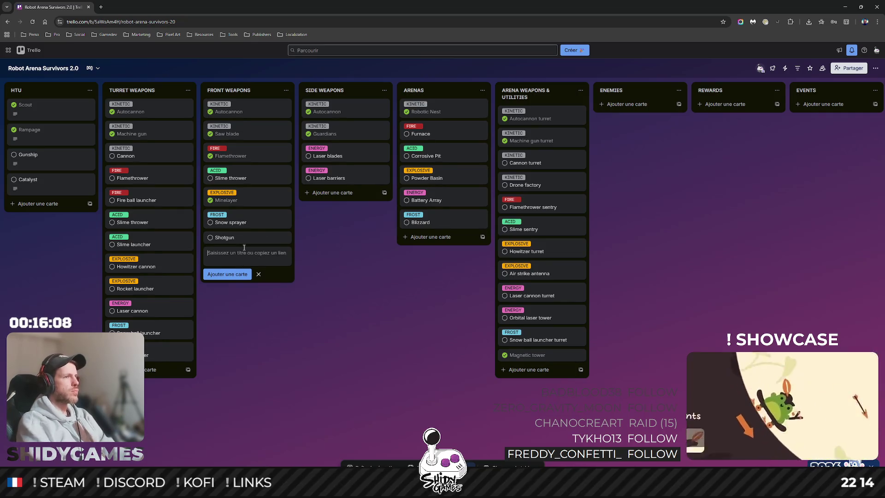
mouse_move(241, 240)
mouse_down()
mouse_move(244, 133)
mouse_move(233, 130)
mouse_up()
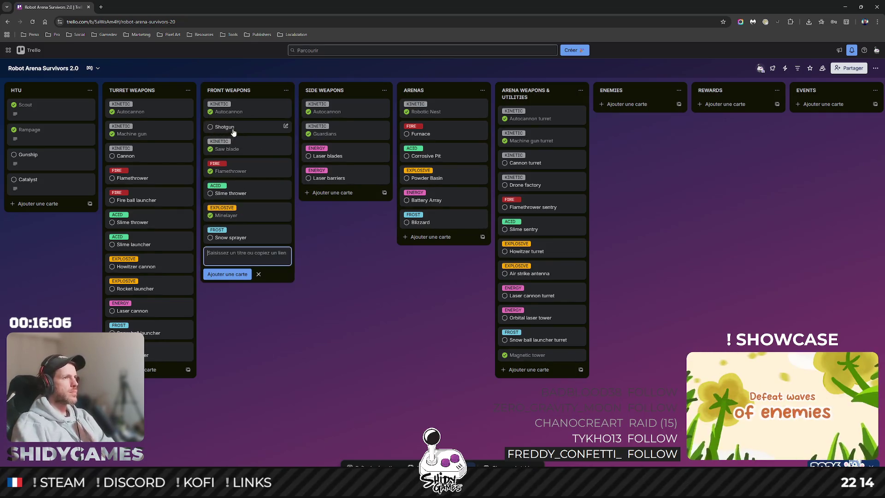
Tag the Shotgun card with the KINETIC label.
click(230, 128)
click(326, 111)
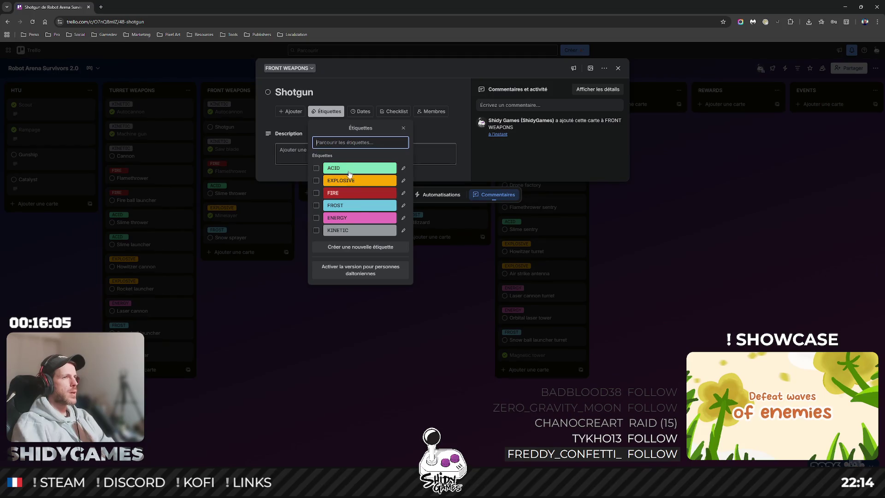
click(359, 230)
click(295, 262)
click(286, 321)
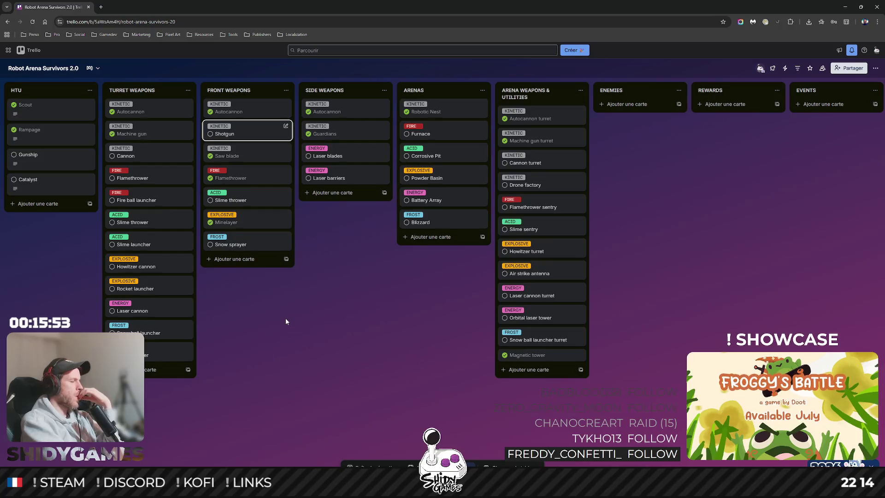
Add a Hammer card and move it just below Saw blade.
click(235, 259)
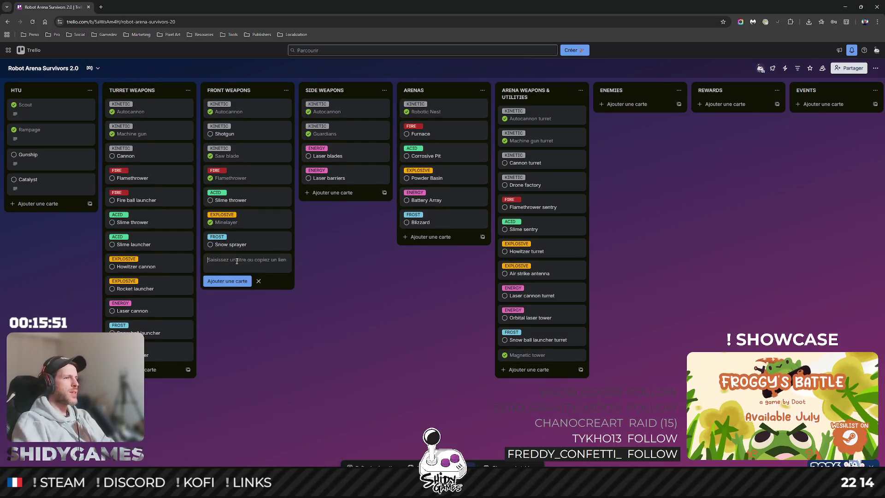
text(Hammer)
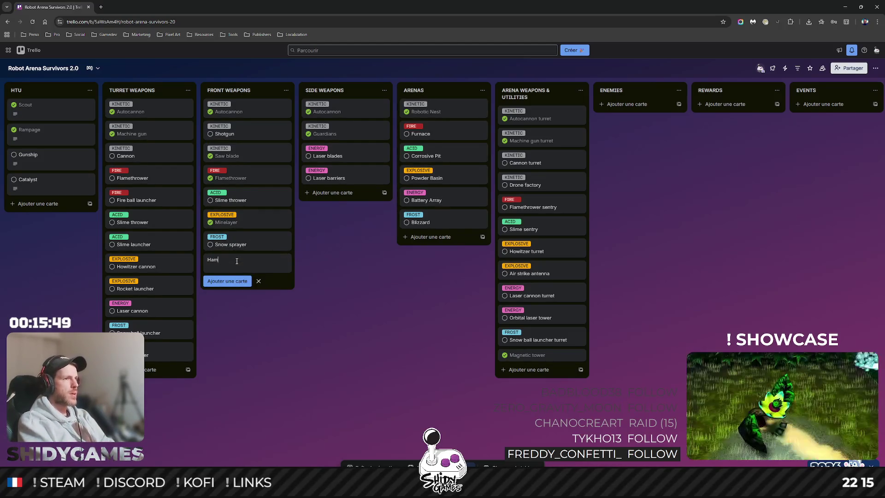
key(Return)
drag(237, 262, 242, 150)
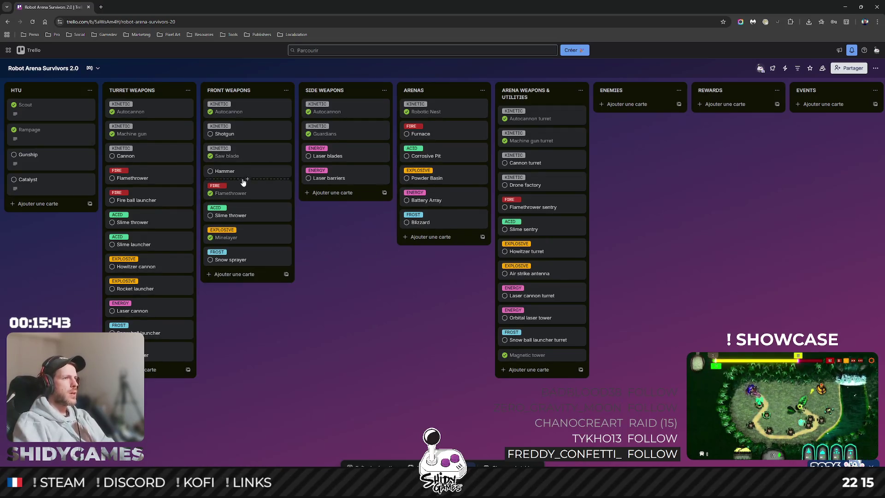
Tag the Hammer card with the KINETIC label.
click(237, 173)
click(328, 111)
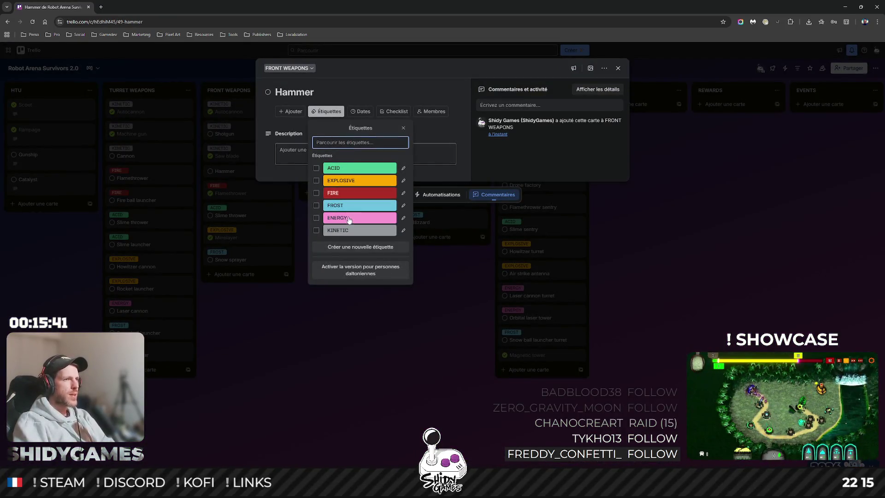
click(305, 366)
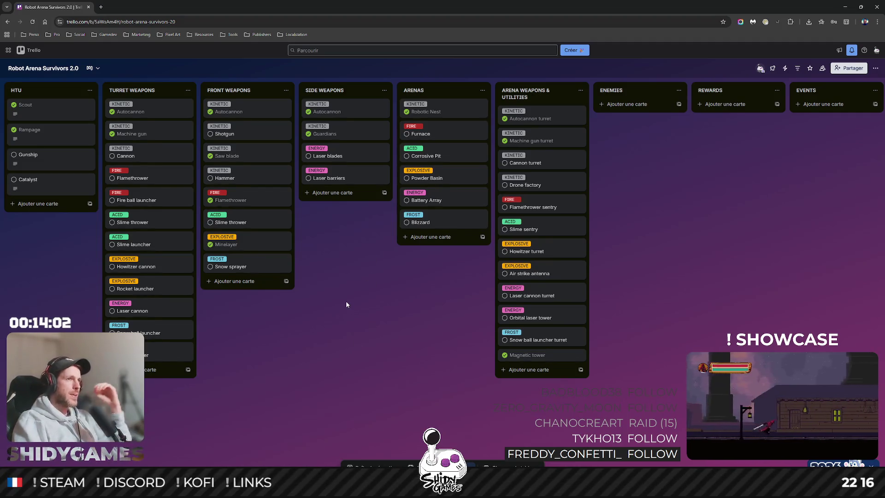
Add a Shotgun card to SIDE WEAPONS and move it to second place.
click(357, 194)
text(Shotgun)
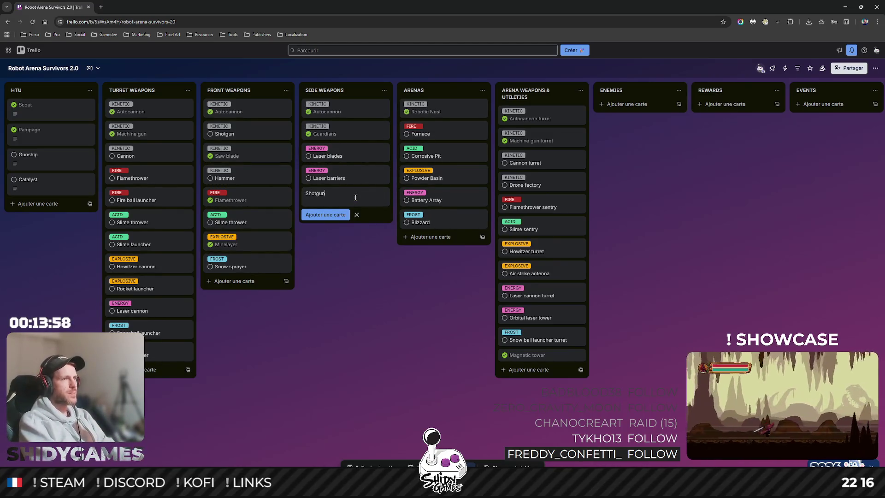
key(Return)
mouse_move(330, 194)
mouse_down()
mouse_move(334, 138)
mouse_move(350, 140)
mouse_move(347, 132)
mouse_up()
Tag the SIDE WEAPONS Shotgun card with the KINETIC label.
click(348, 132)
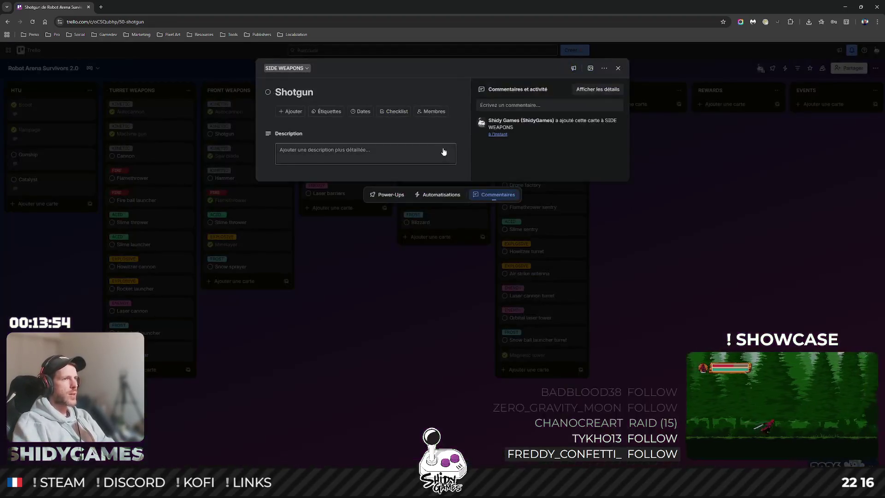
click(341, 113)
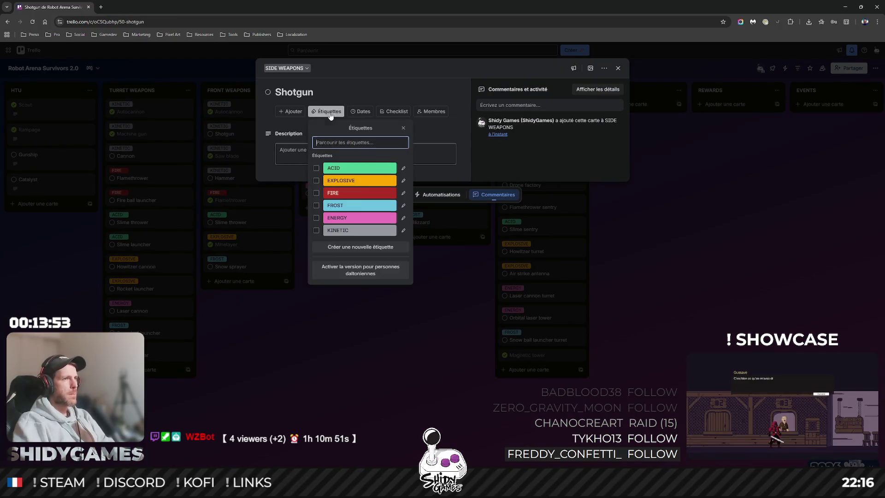
click(357, 229)
click(334, 364)
click(335, 364)
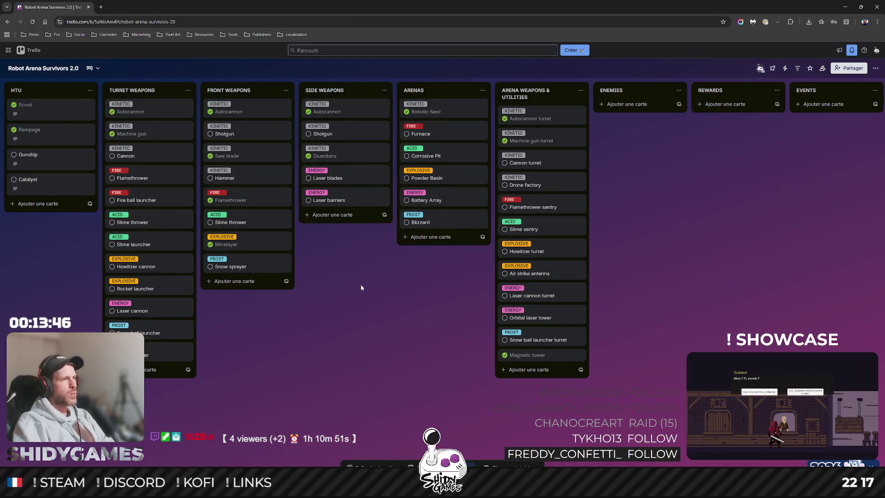
Add Flamethrower, Slime thrower and Snow thrower cards to SIDE WEAPONS.
drag(248, 152, 249, 169)
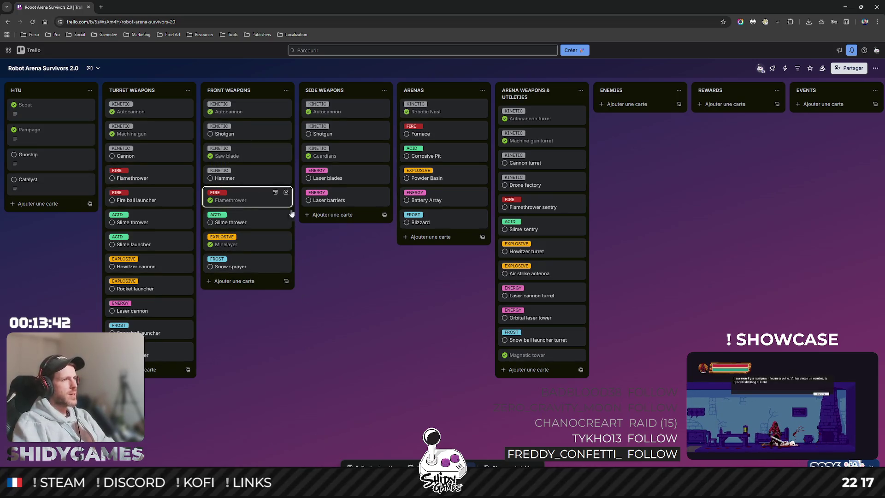
click(347, 218)
text(Flam)
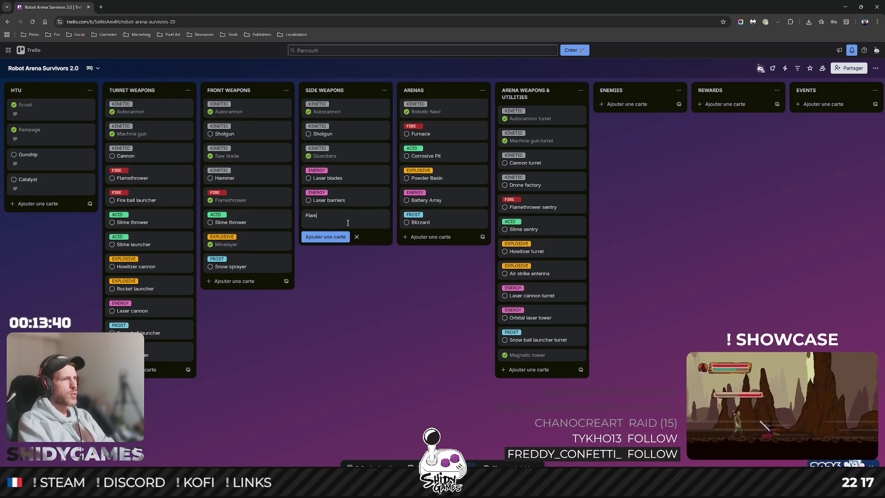
text(ethrowe)
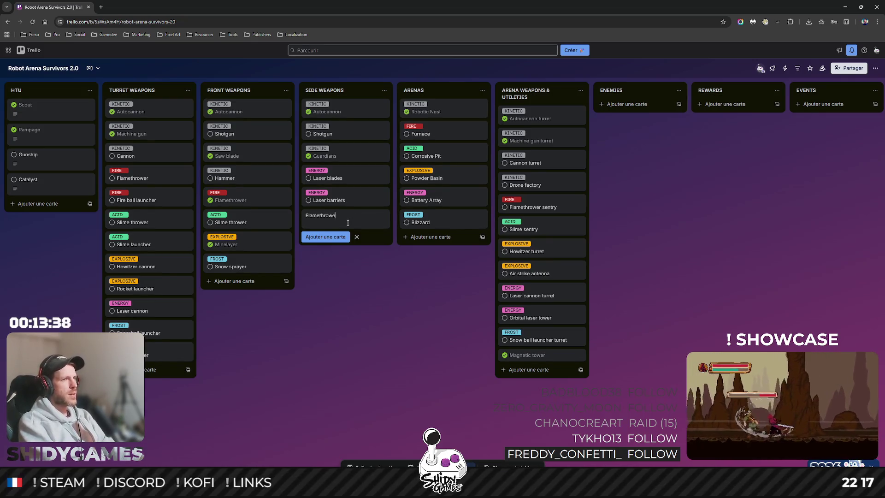
text(r)
key(Return)
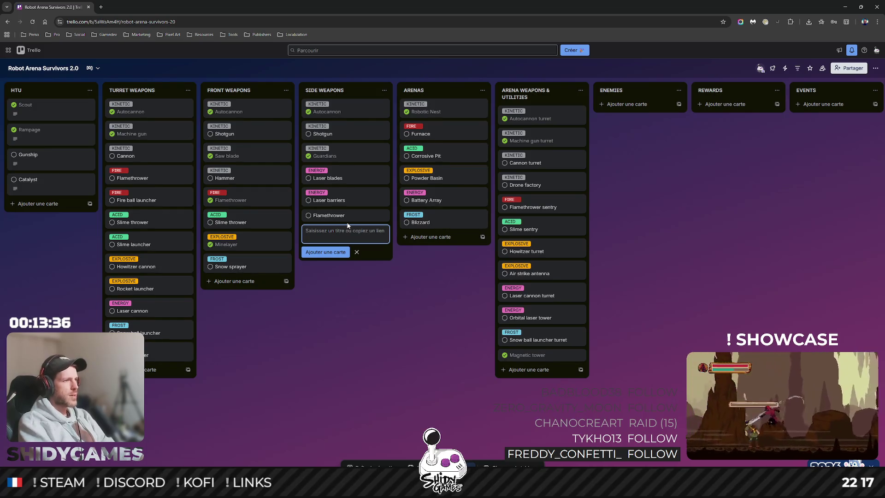
text(Sl)
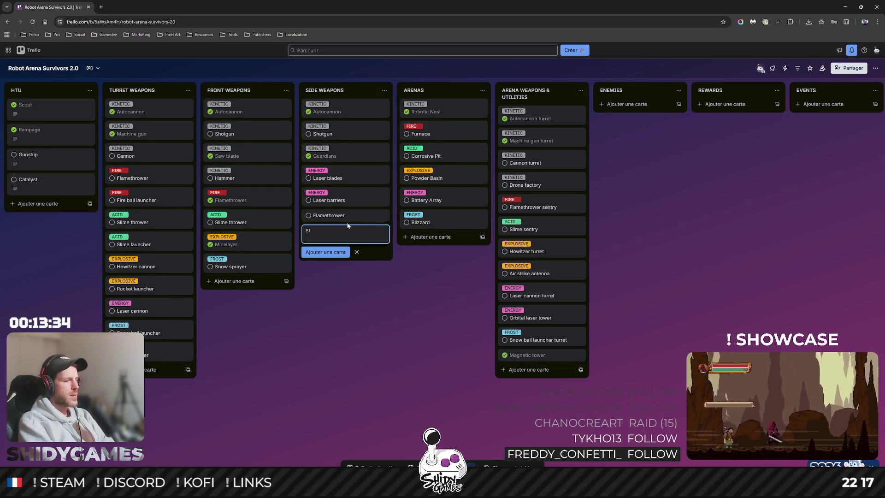
text(ime th)
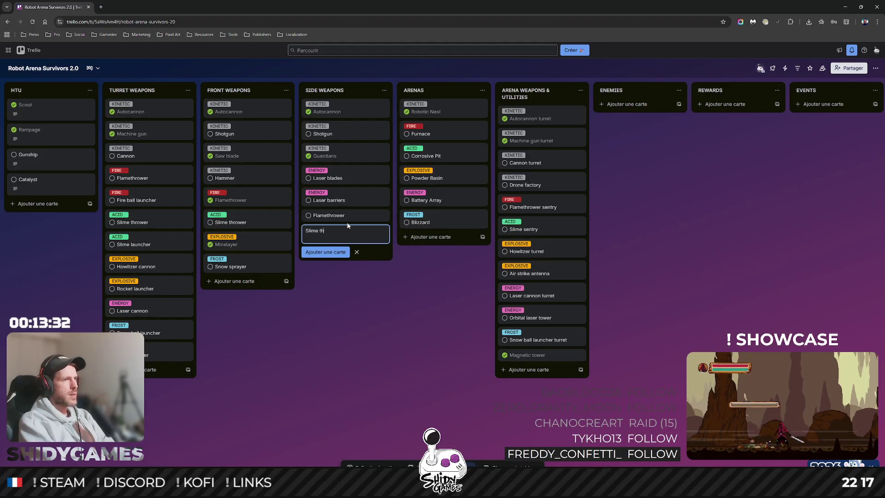
text(rower)
key(Return)
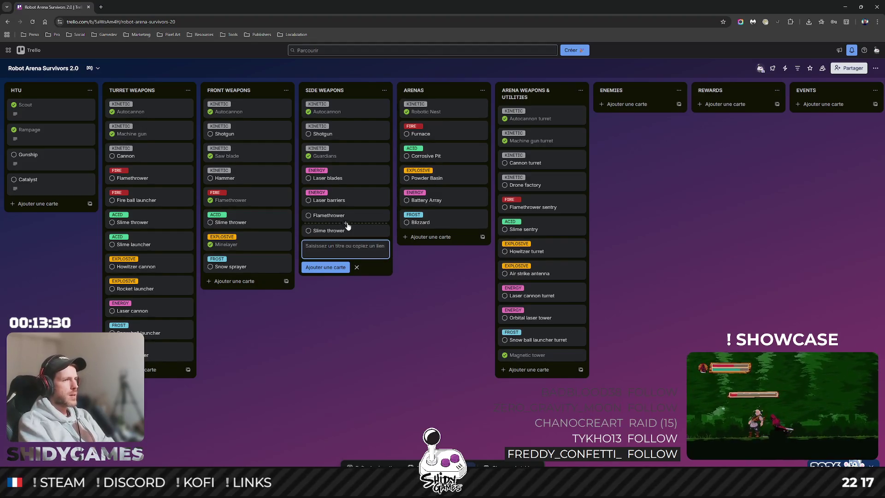
text(Snow throw)
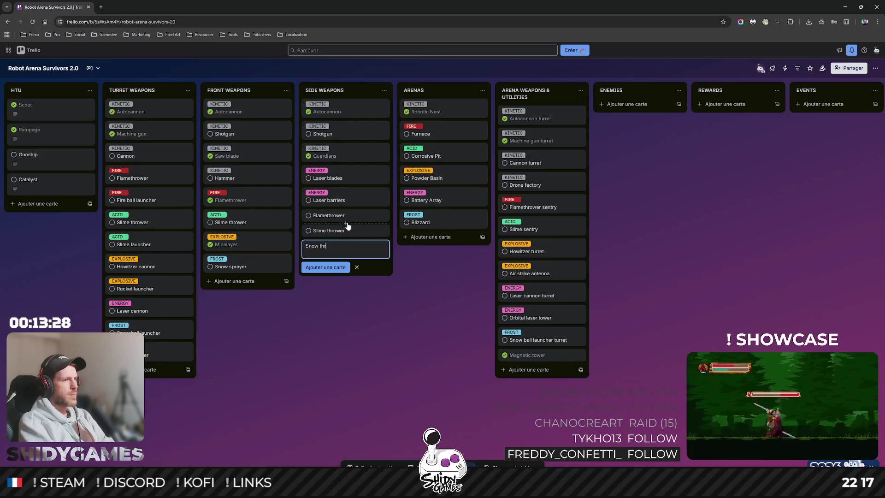
text(er)
key(Return)
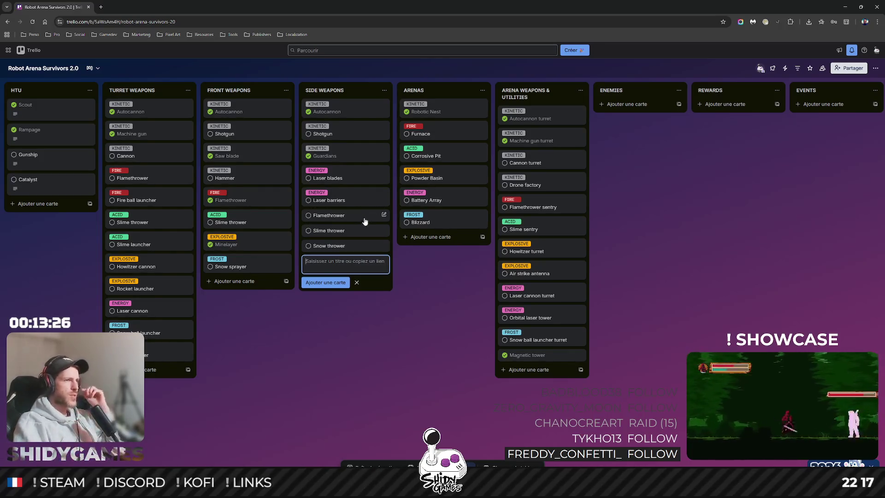
click(366, 217)
Tag the Flamethrower card with the FIRE label.
click(326, 111)
click(350, 205)
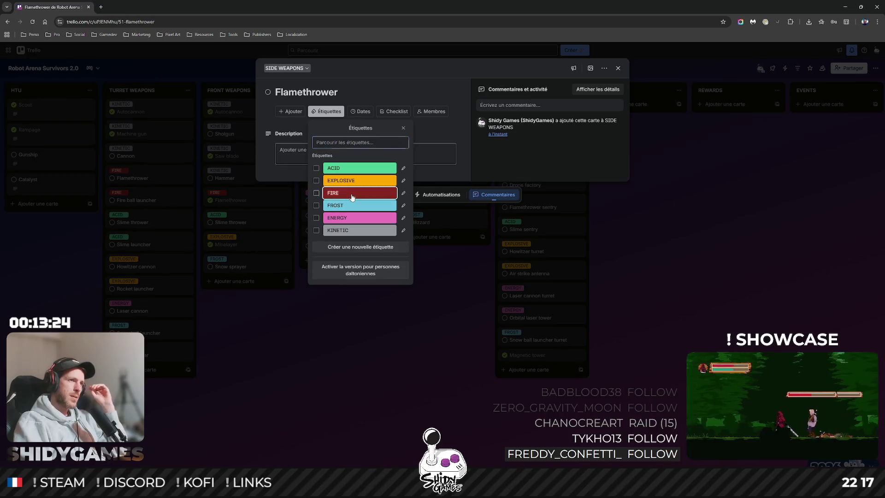
click(278, 373)
click(278, 373)
Label Slime thrower ACID, removing the FROST label added by mistake.
click(342, 233)
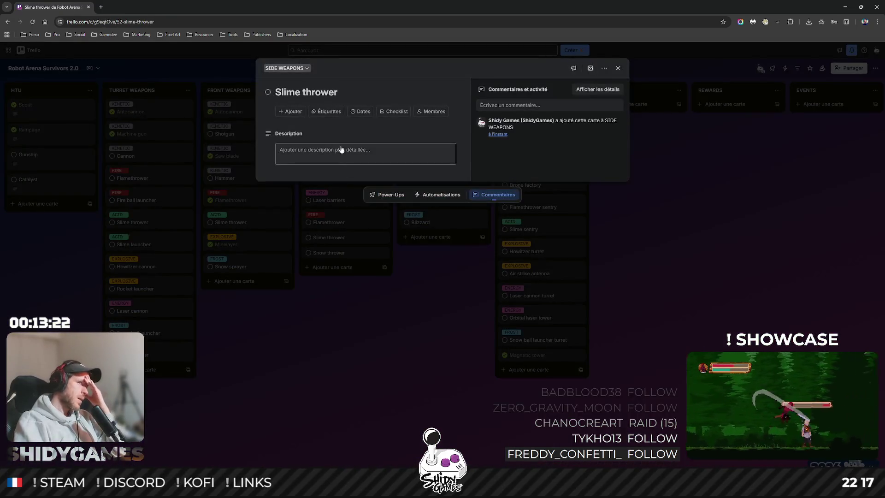
click(327, 112)
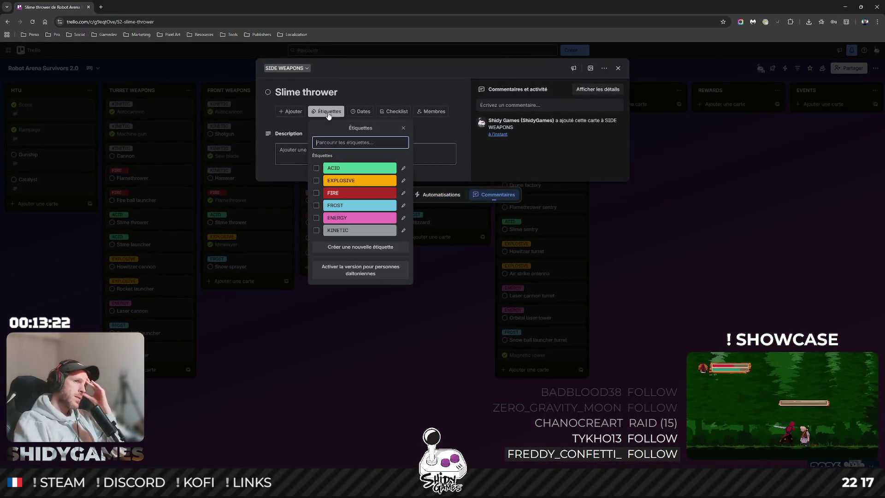
click(336, 205)
click(300, 329)
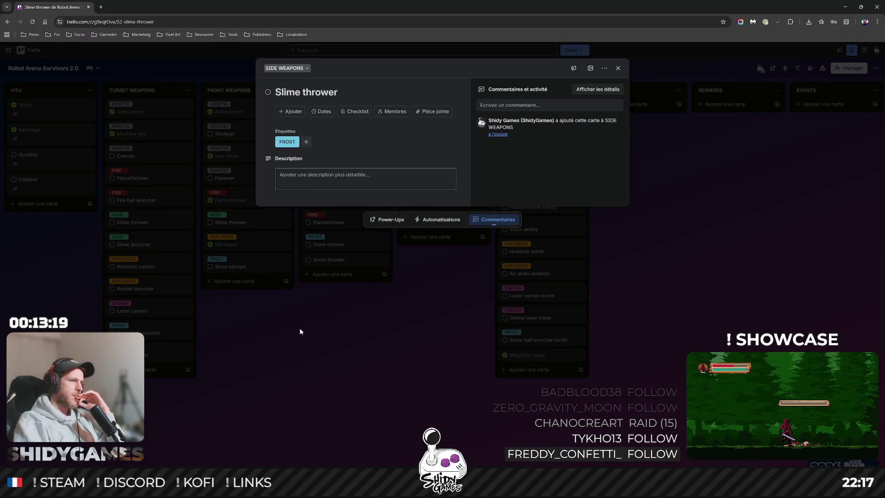
click(288, 141)
click(282, 198)
click(266, 375)
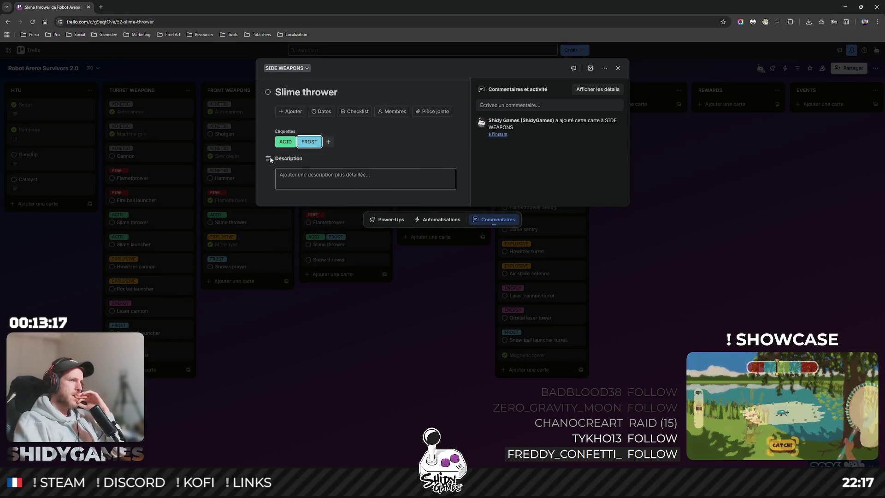
click(309, 142)
click(282, 237)
click(271, 340)
click(271, 340)
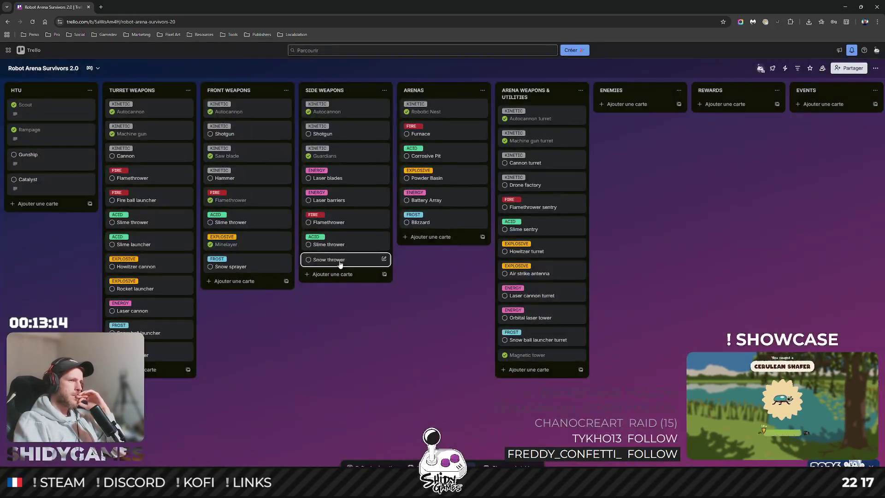
Tag the Snow thrower card with the FROST label.
click(334, 259)
click(325, 111)
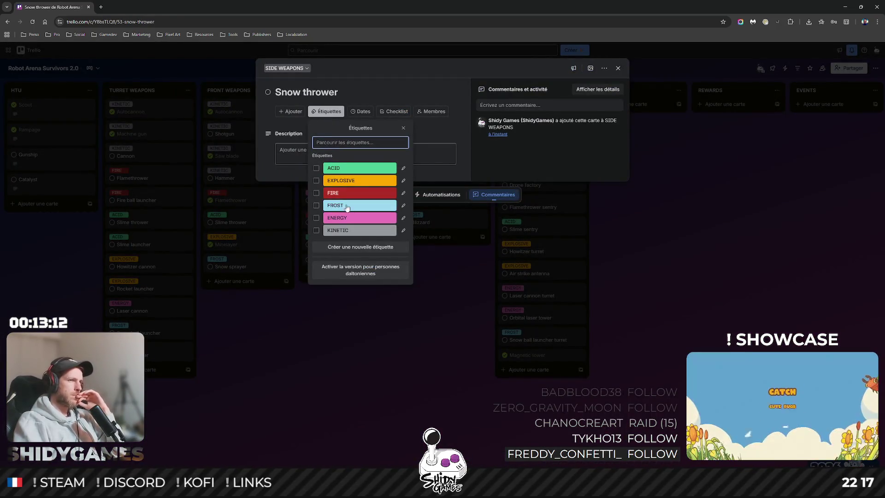
click(326, 205)
click(267, 286)
click(323, 335)
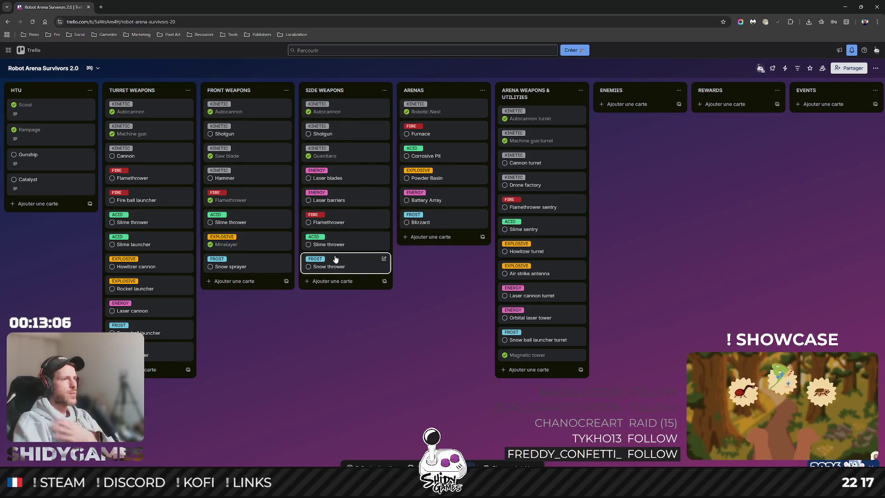
Add a Rocket launcher card to SIDE WEAPONS.
click(331, 282)
text(Roc)
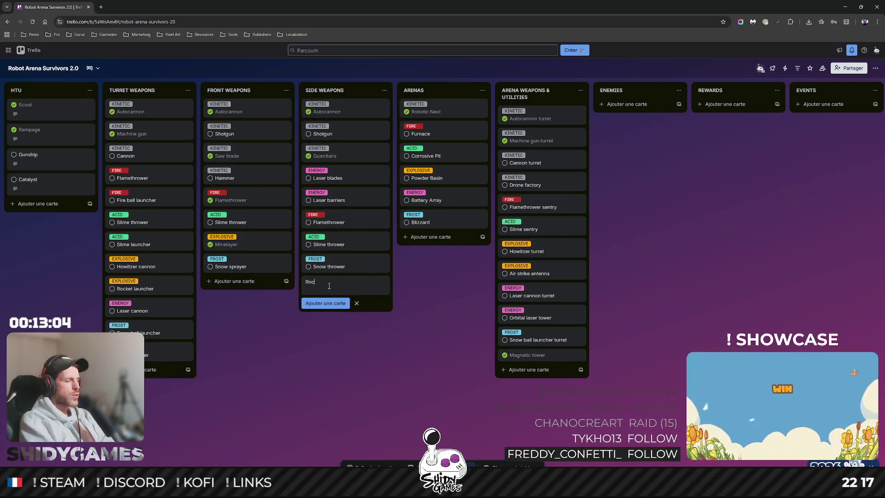
text(ket launcher)
key(Return)
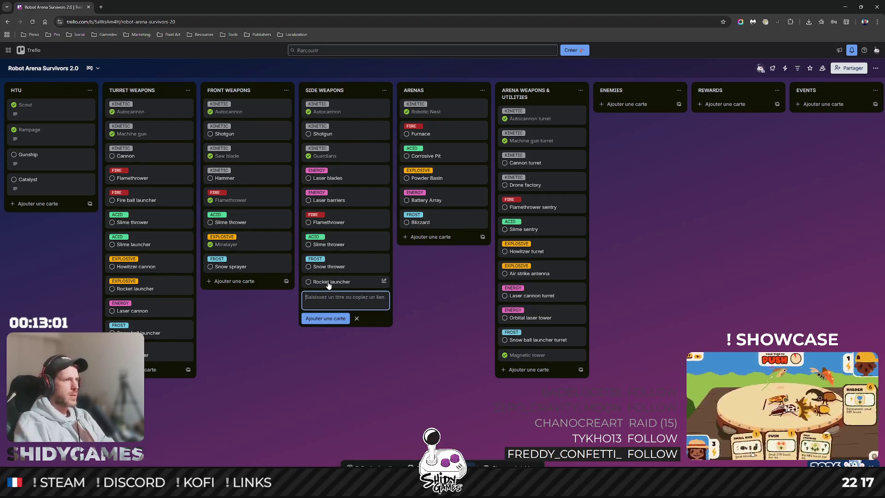
Tag the Rocket launcher card with the EXPLOSIVE label.
click(328, 284)
click(328, 111)
click(360, 180)
click(288, 346)
click(288, 347)
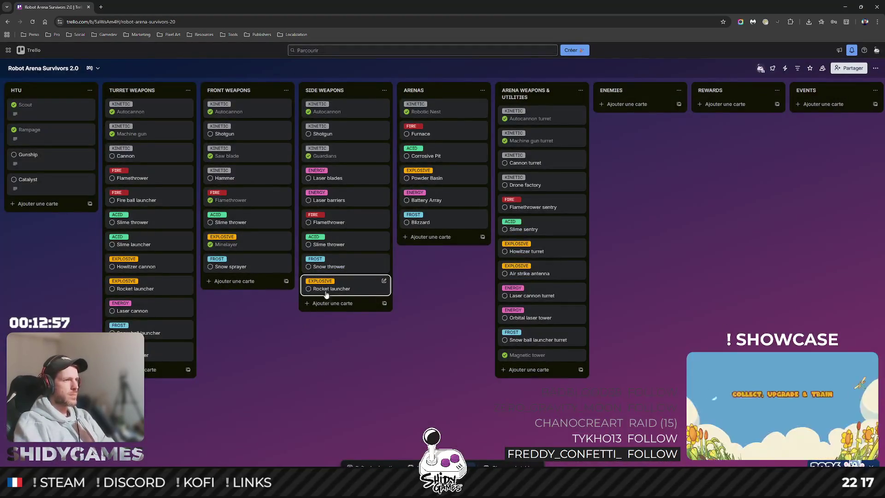
Reorder SIDE WEAPONS so Flamethrower, Slime thrower, then Rocket launcher follow Guardians.
drag(330, 292, 336, 253)
drag(343, 223, 343, 177)
drag(343, 266, 339, 199)
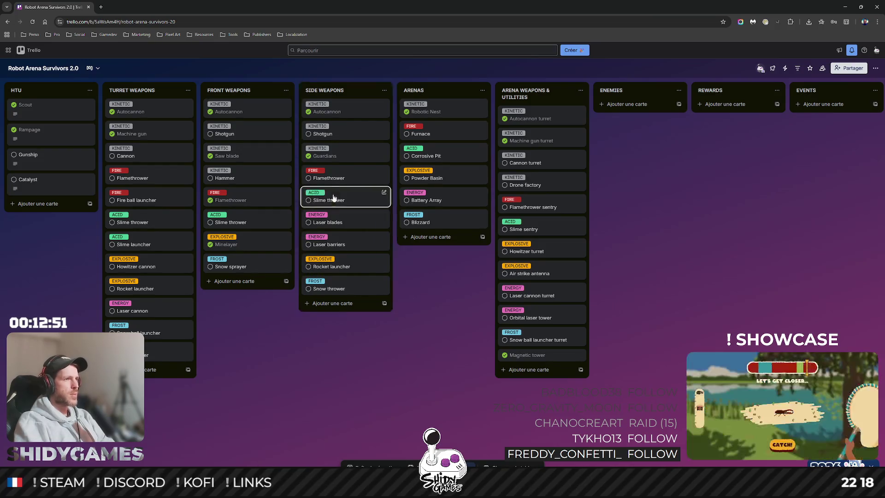
drag(344, 272, 338, 219)
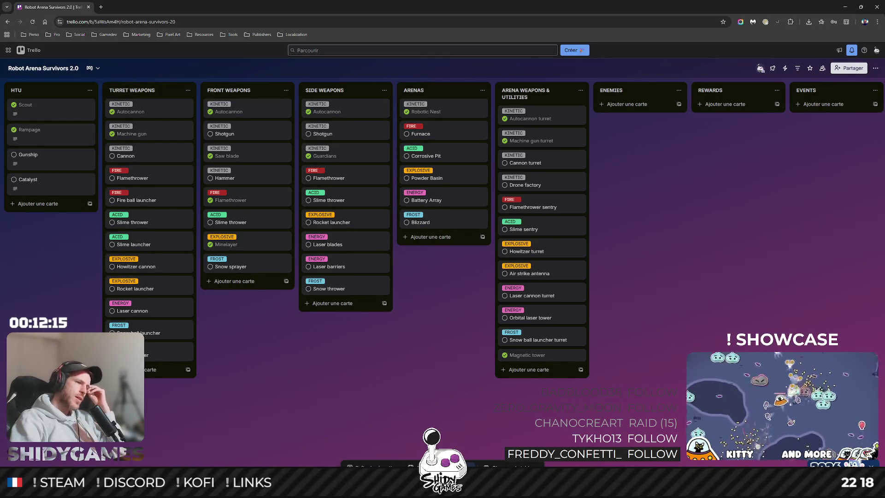
key(alt+Tab)
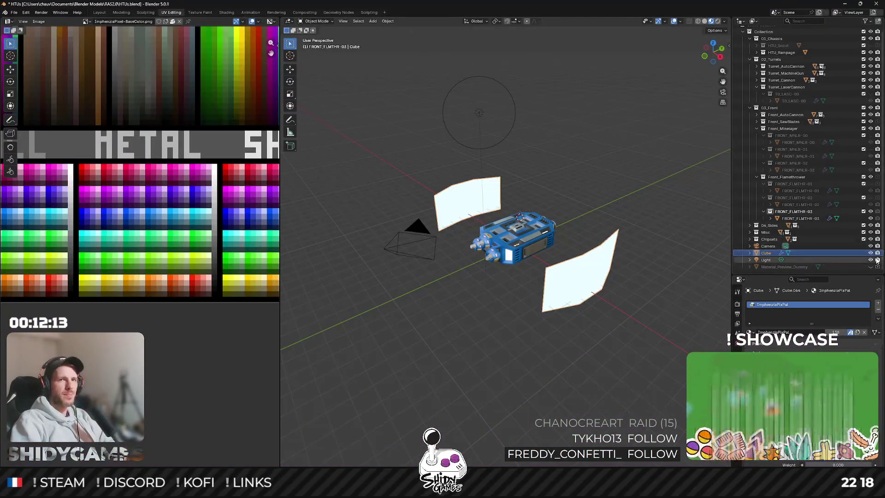
Hide the reference planes, show FRONT_SWBD-00 and hide FRONT_FLMTHR-03.
key(h)
scroll(780, 140, up, 1)
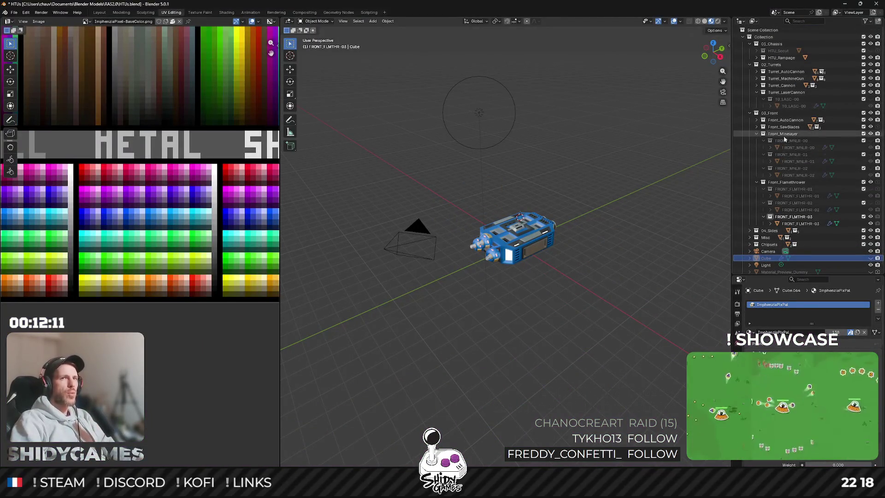
click(756, 133)
click(756, 127)
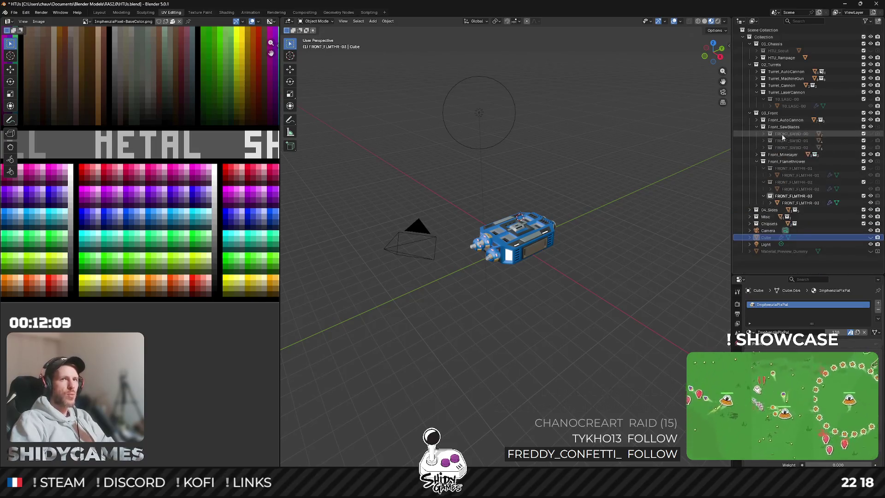
click(871, 134)
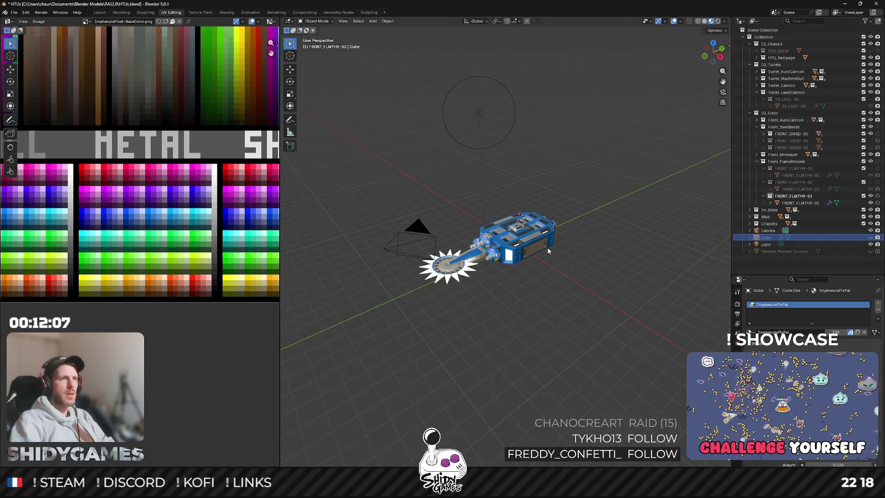
click(871, 198)
Select the FRONT_SWBD-00 Weapon part and orbit so the blade points upward.
mouse_move(599, 316)
mouse_down()
mouse_move(427, 319)
mouse_move(466, 299)
mouse_move(446, 281)
mouse_up()
scroll(548, 195, up, 3)
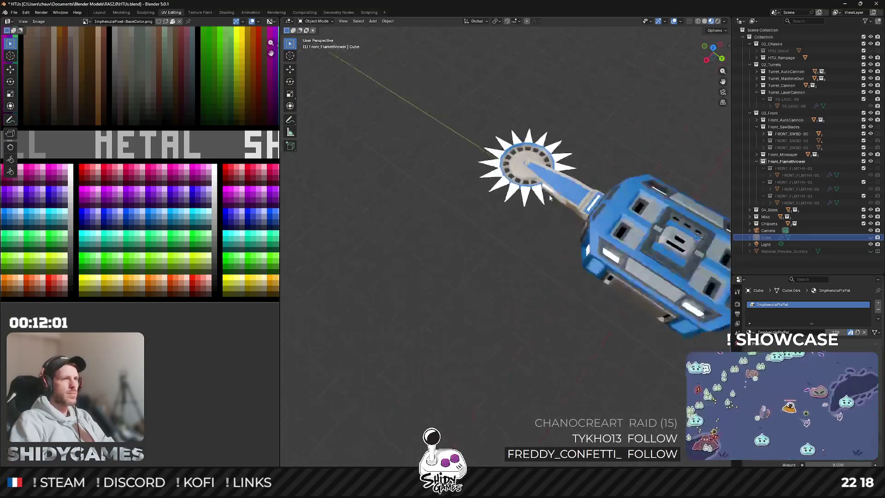
scroll(549, 195, down, 2)
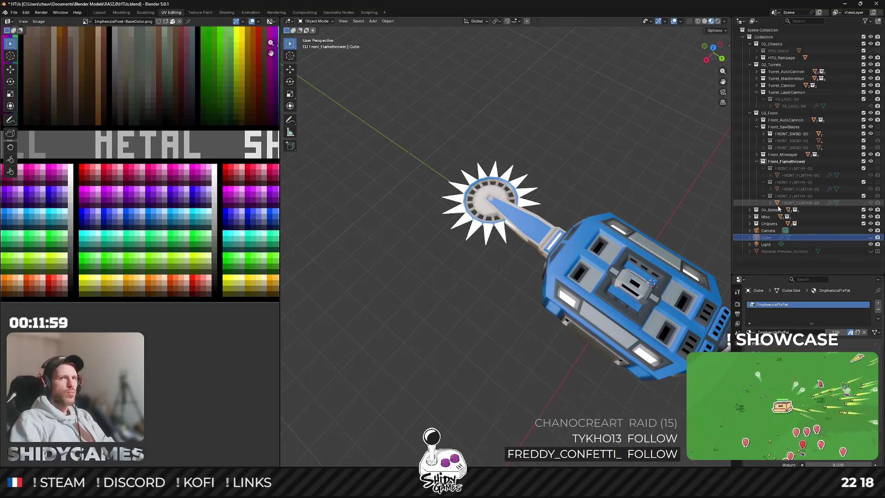
click(763, 134)
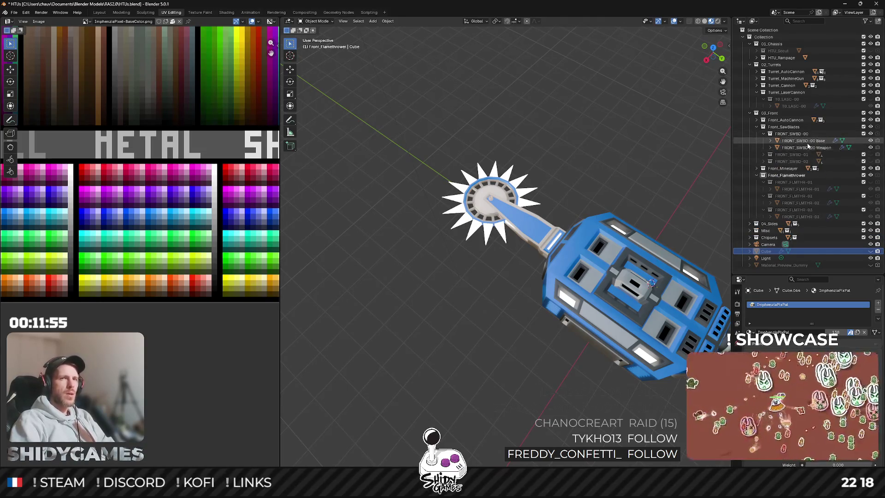
click(807, 148)
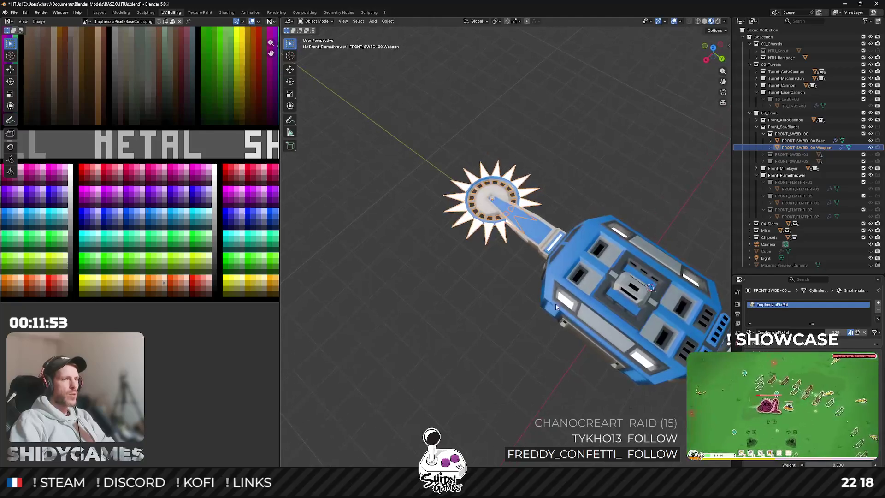
mouse_move(619, 247)
mouse_down()
mouse_move(579, 266)
mouse_move(590, 244)
mouse_move(585, 255)
mouse_up()
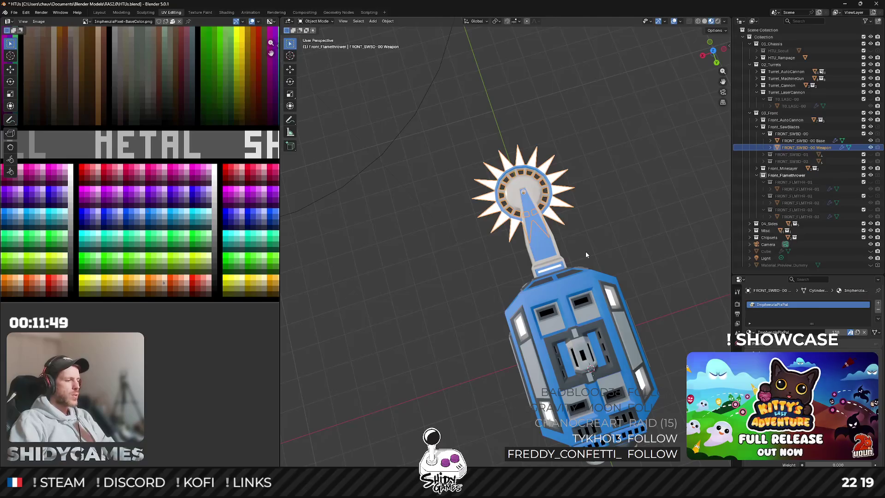
Duplicate the saw-blade weapon and place the copy in the ground plane.
key(shift+d)
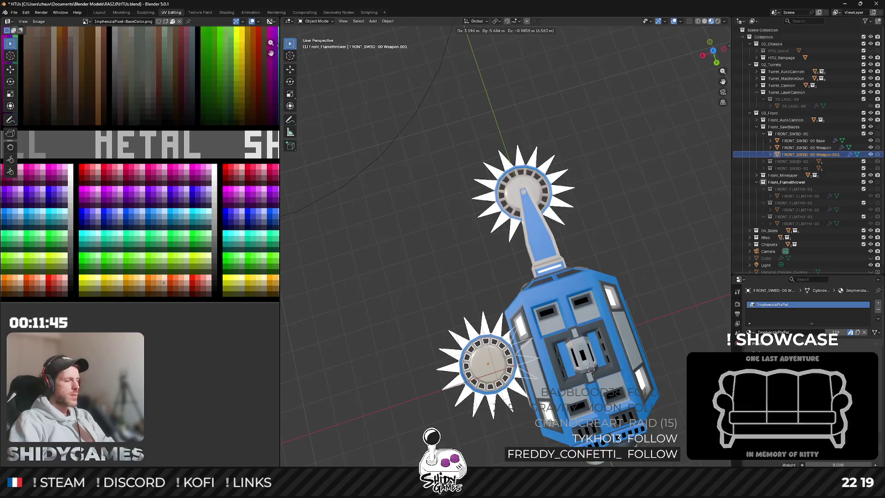
key(shift+z)
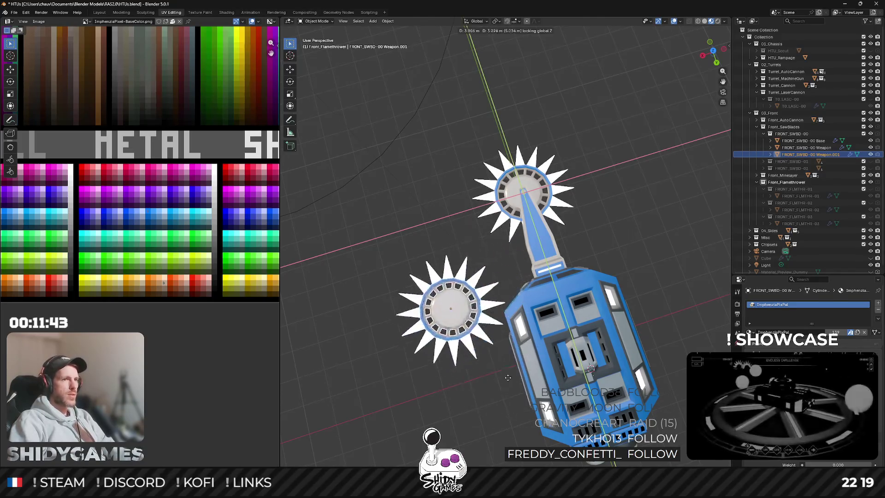
click(542, 441)
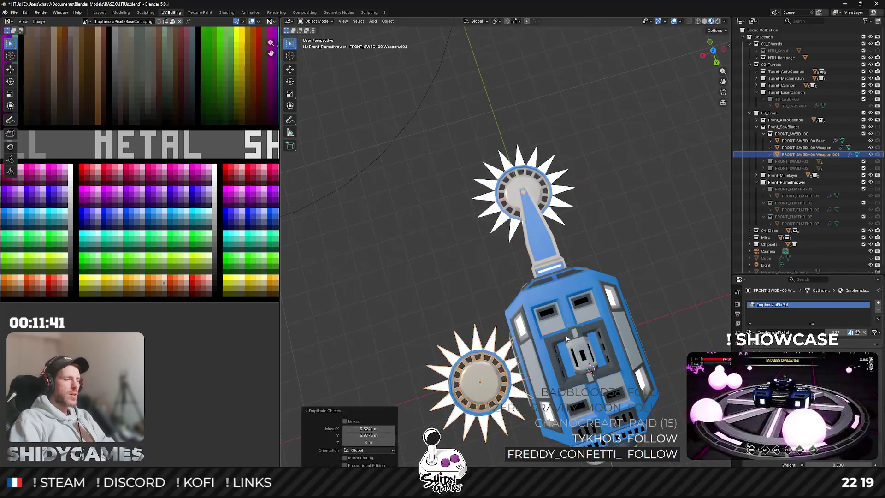
scroll(542, 442, down, 5)
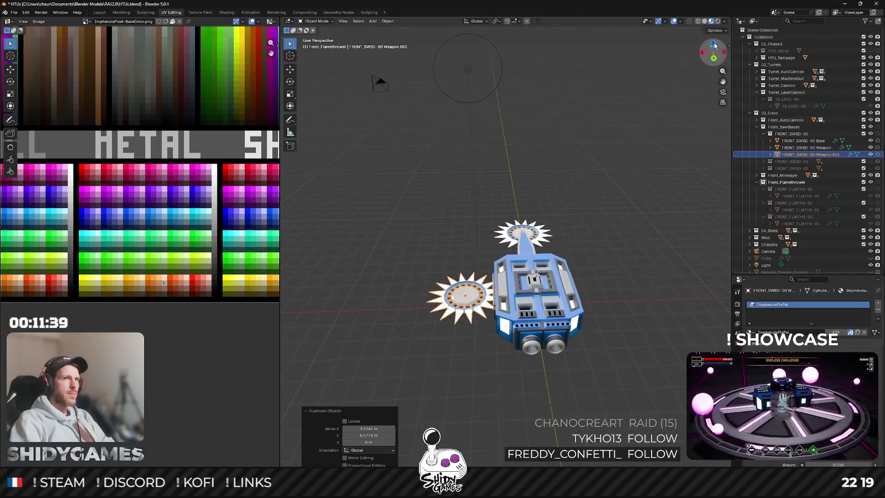
click(709, 47)
click(713, 41)
scroll(602, 120, up, 5)
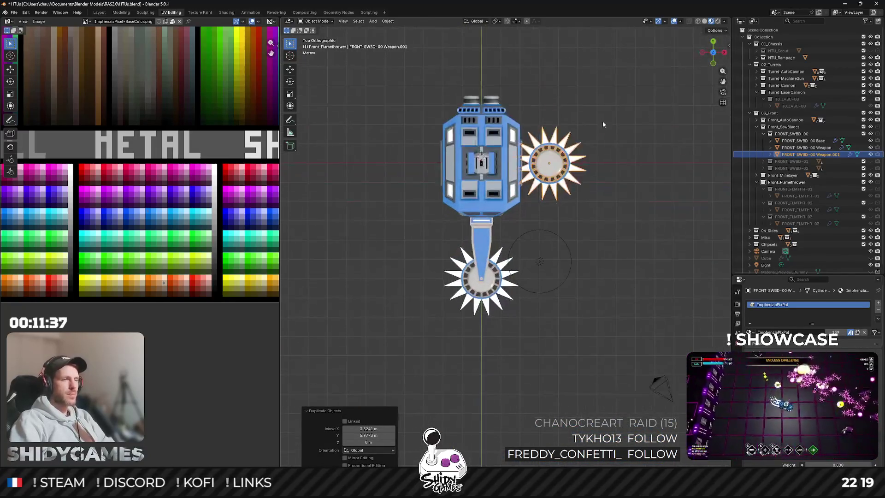
Move the duplicate blade along X beside the chassis, then 0.8 m further right.
key(g)
key(x)
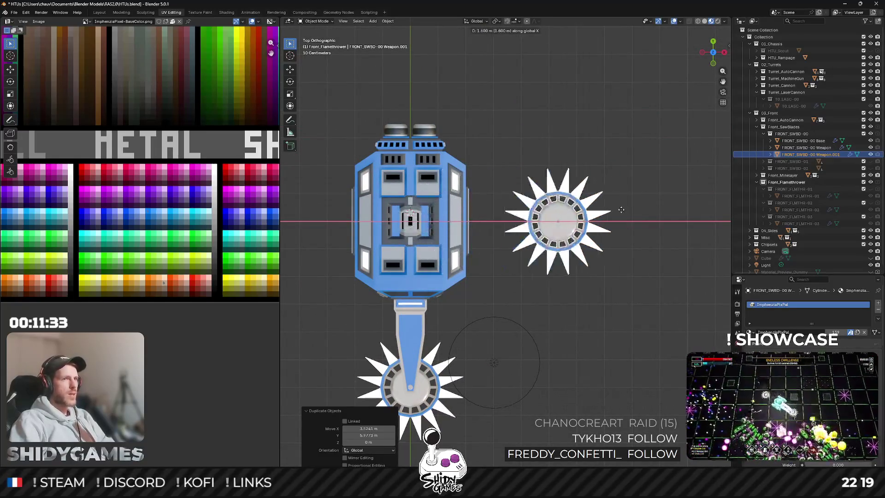
click(599, 216)
key(g)
key(x)
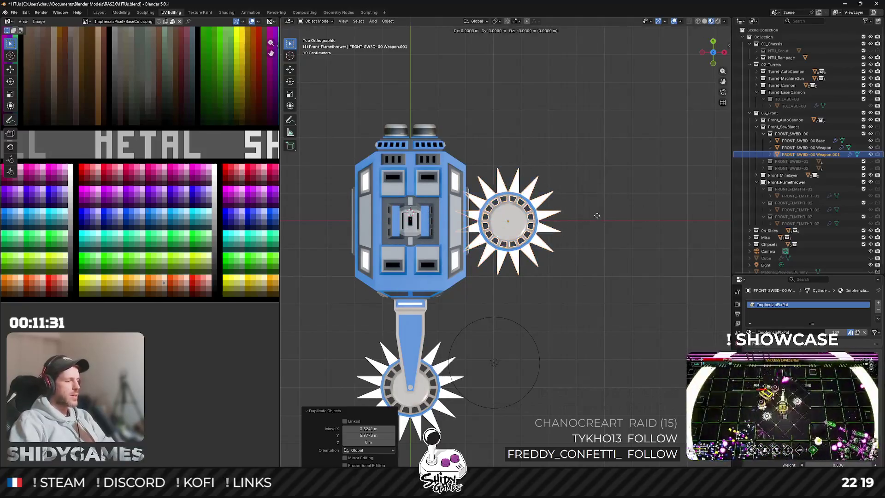
click(620, 213)
Scale the copied saw blade to half size and shift it along X.
key(s)
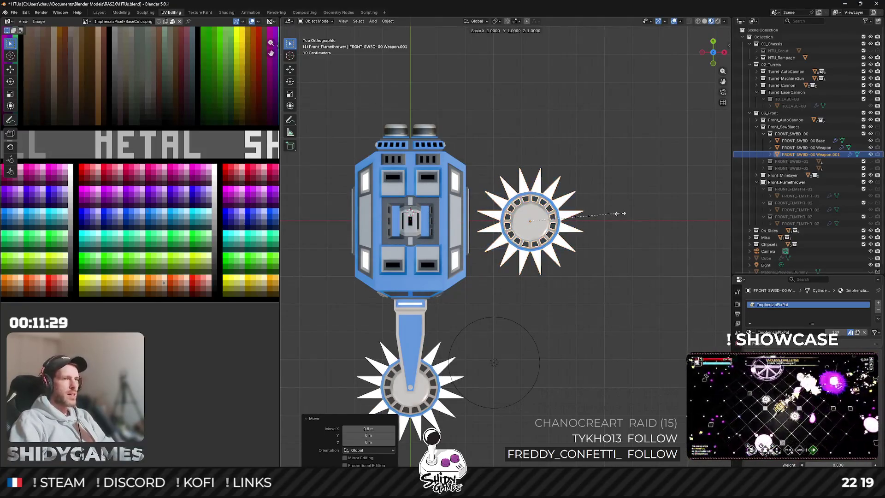
key(shift+z)
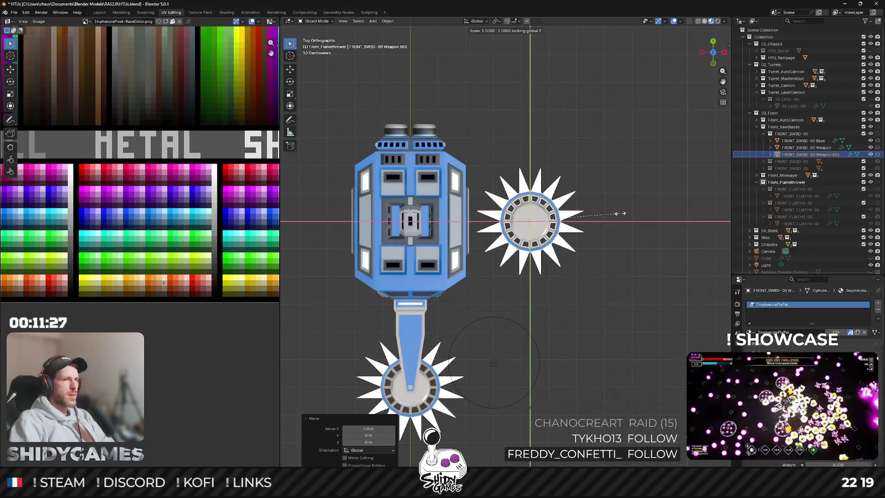
click(571, 219)
key(g)
key(x)
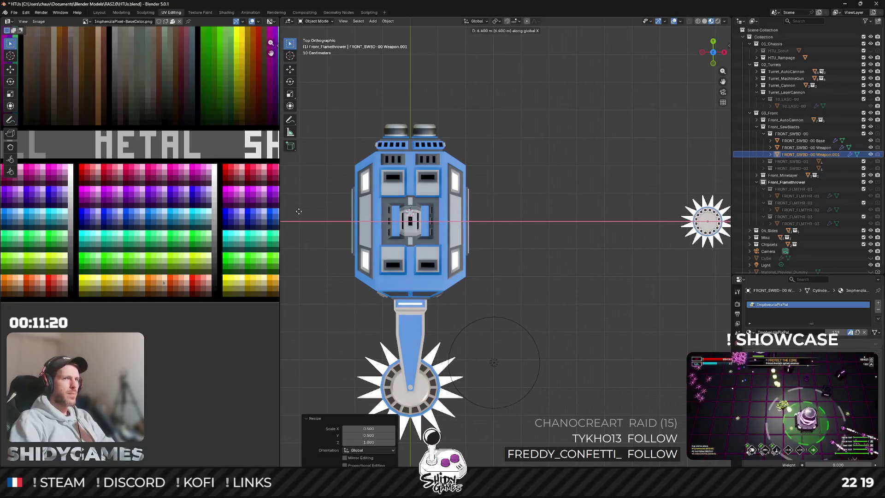
click(562, 212)
Delete the extra Weapon.001 saw blade copy and save the model file.
mouse_move(582, 215)
mouse_down()
mouse_move(537, 176)
mouse_move(538, 139)
mouse_move(605, 201)
mouse_move(654, 192)
mouse_up()
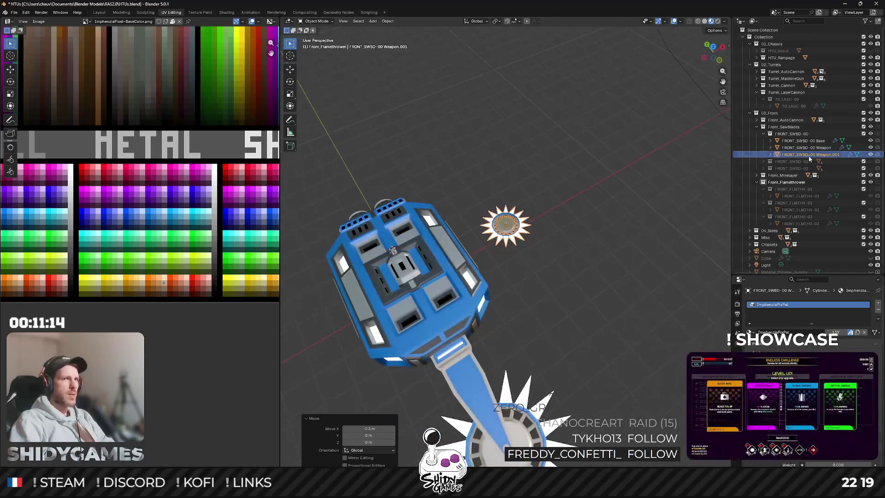
click(746, 153)
key(Delete)
mouse_move(592, 196)
mouse_down()
mouse_move(459, 172)
mouse_move(469, 152)
mouse_up()
key(ctrl+s)
key(alt+Tab)
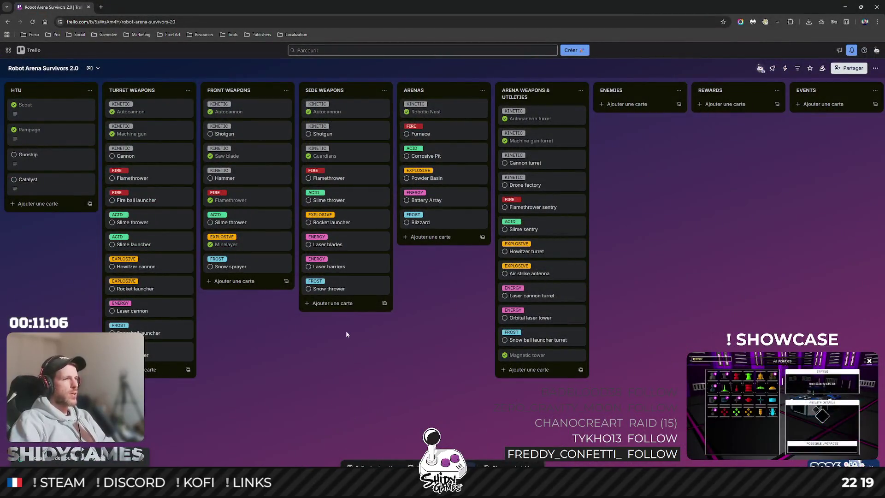
Add a Saw blade launcher card to the Side Weapons list.
click(338, 304)
text(Saw B)
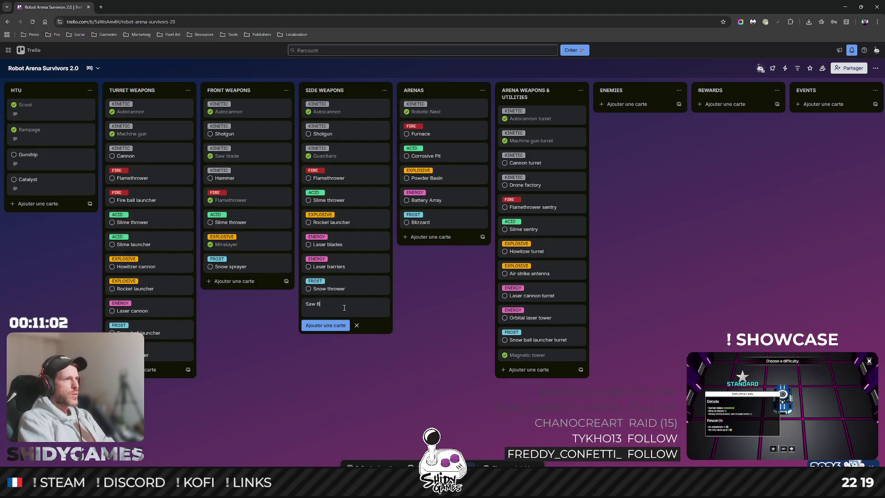
text(la)
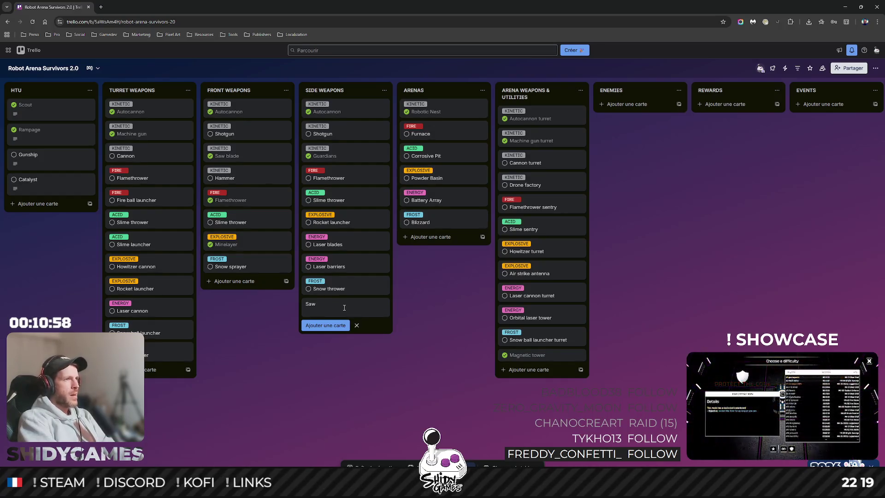
text( blad)
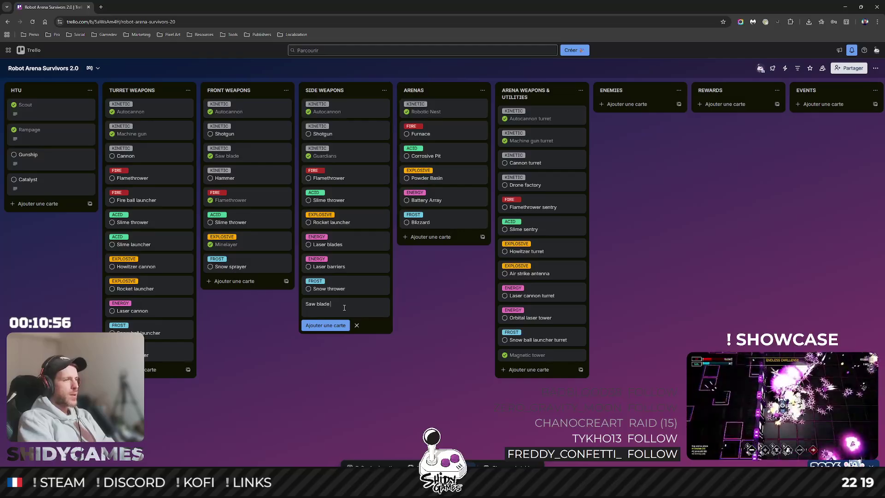
text(er)
key(Return)
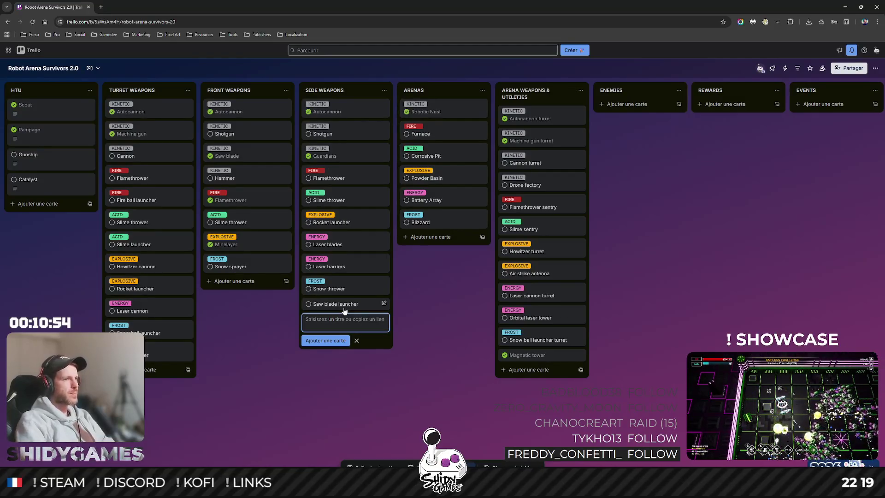
Tag Saw blade launcher KINETIC and move it just below Guardians.
click(341, 304)
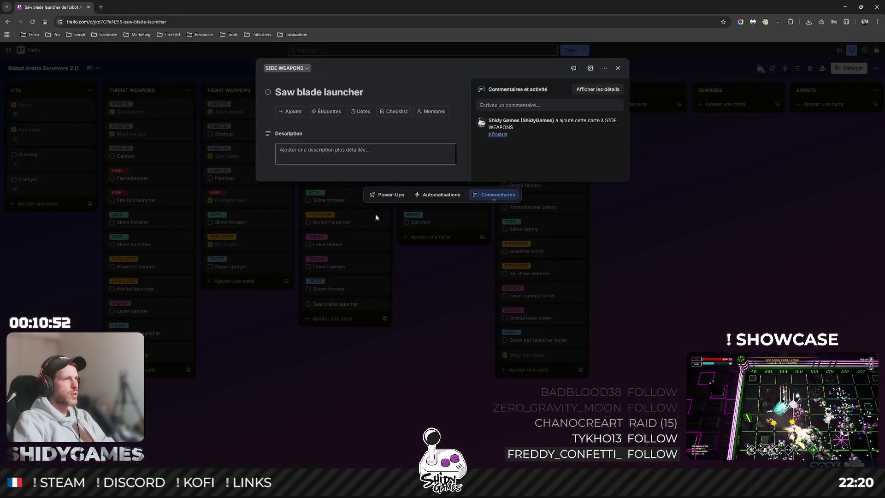
click(321, 112)
click(316, 230)
click(296, 352)
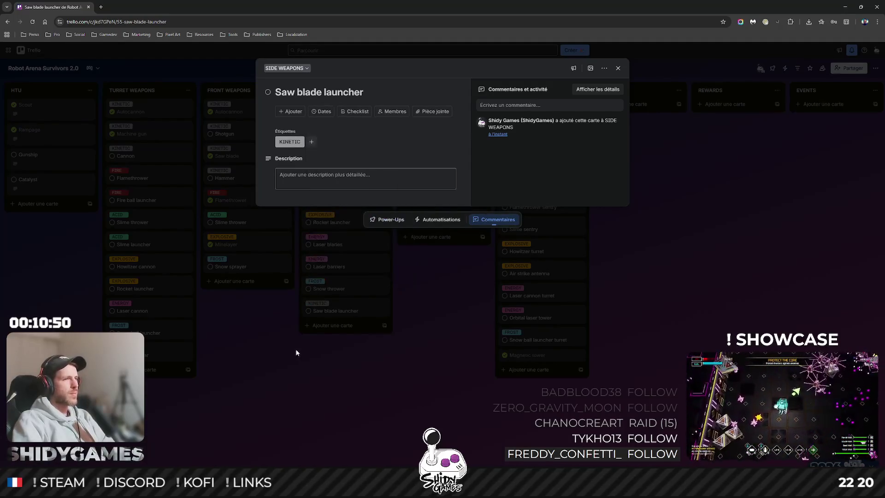
click(297, 353)
mouse_move(353, 310)
mouse_down()
mouse_move(352, 167)
mouse_move(353, 179)
mouse_up()
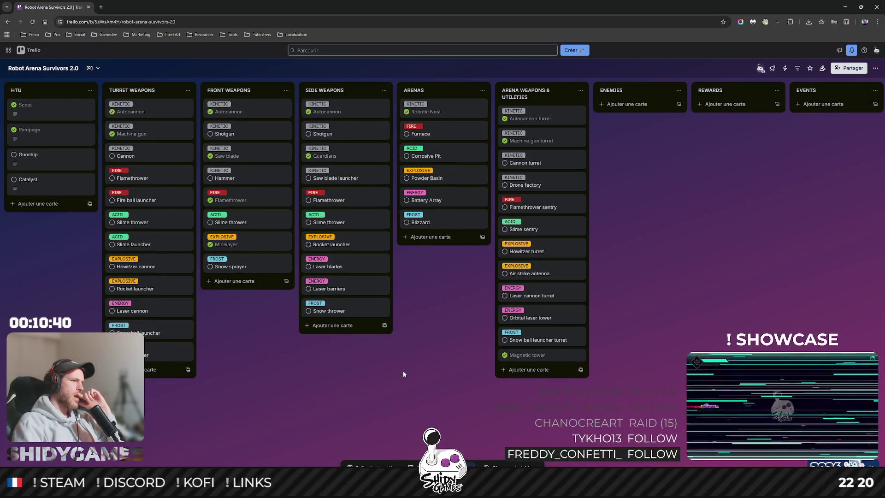
click(187, 90)
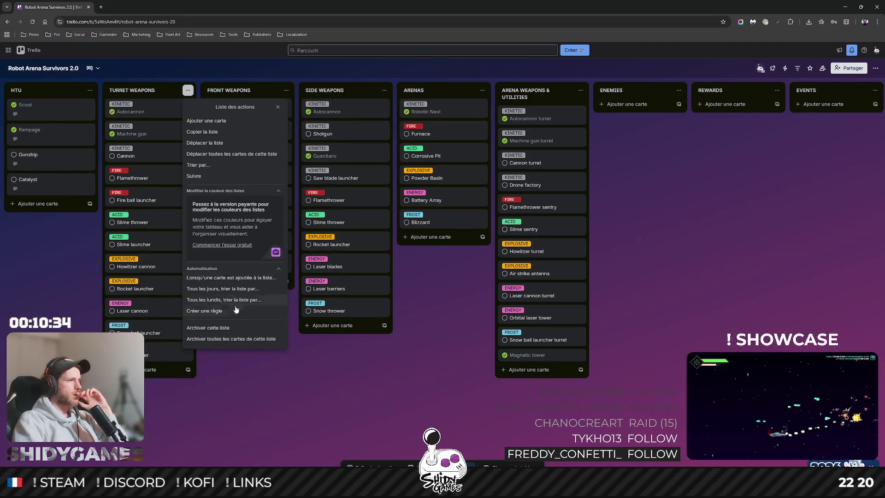
Inspect a daily rule sorting TURRET WEAPONS by due date ascending, then return to list actions.
click(229, 291)
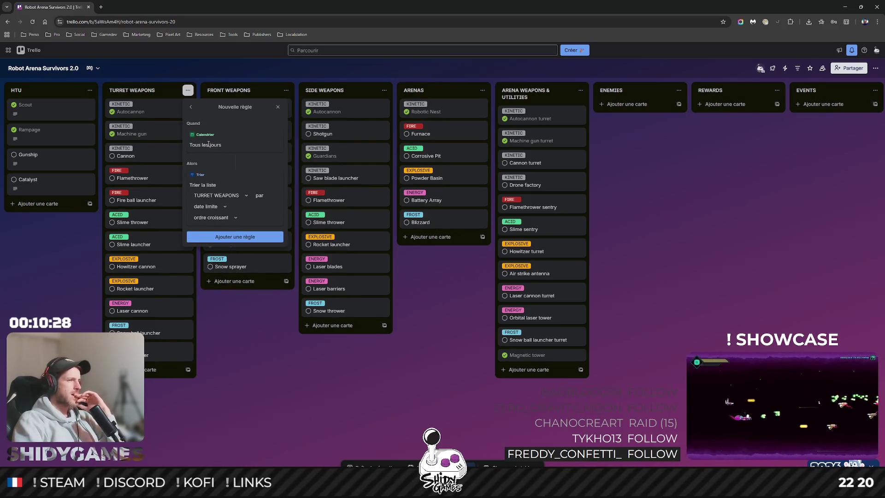
click(233, 199)
click(256, 195)
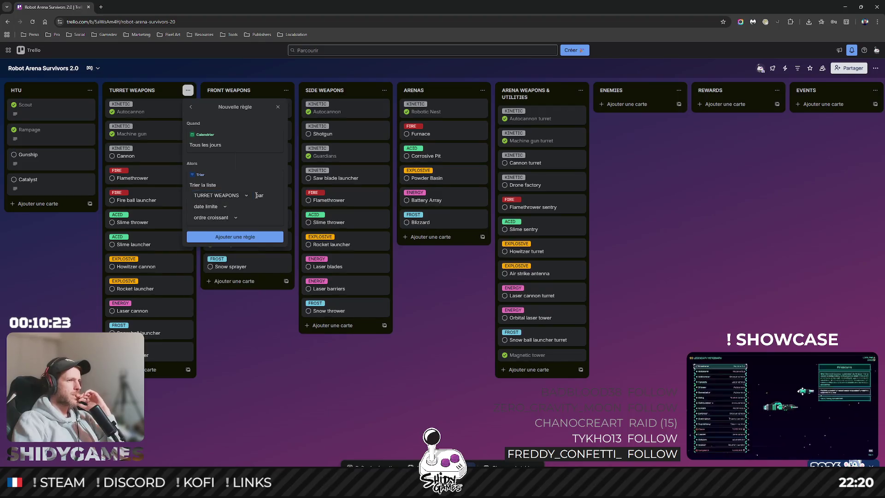
click(227, 209)
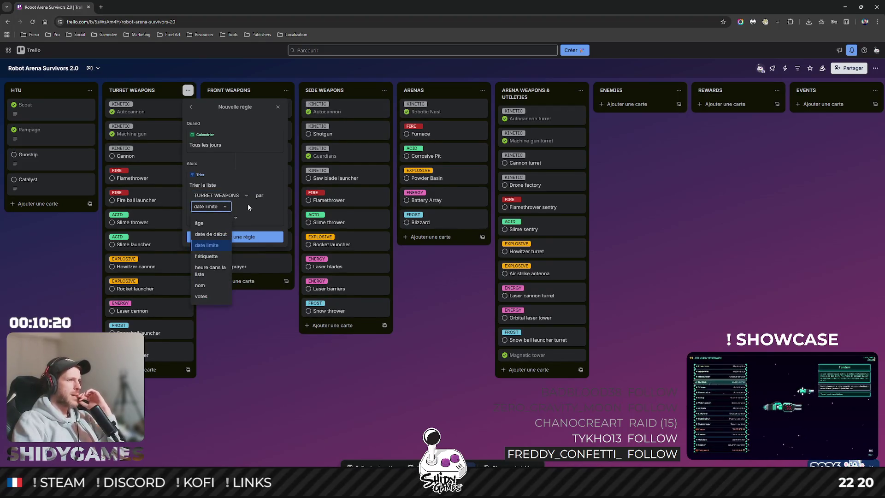
click(247, 206)
click(231, 217)
click(259, 212)
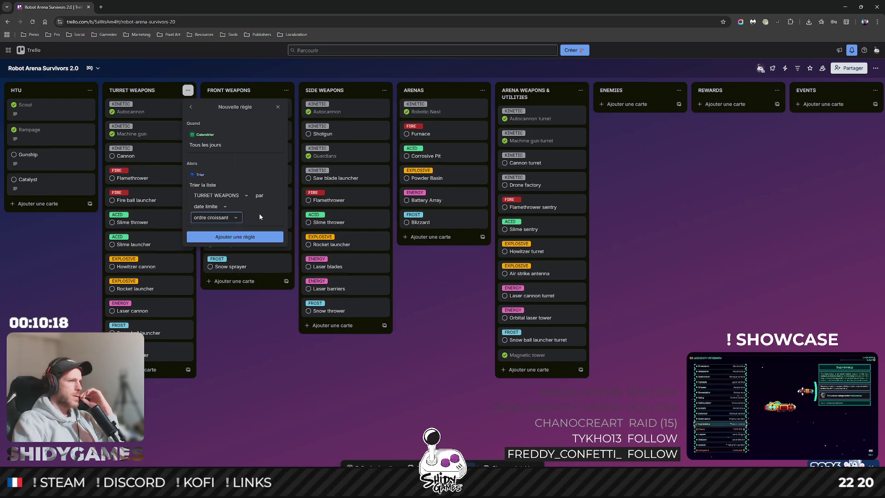
click(191, 107)
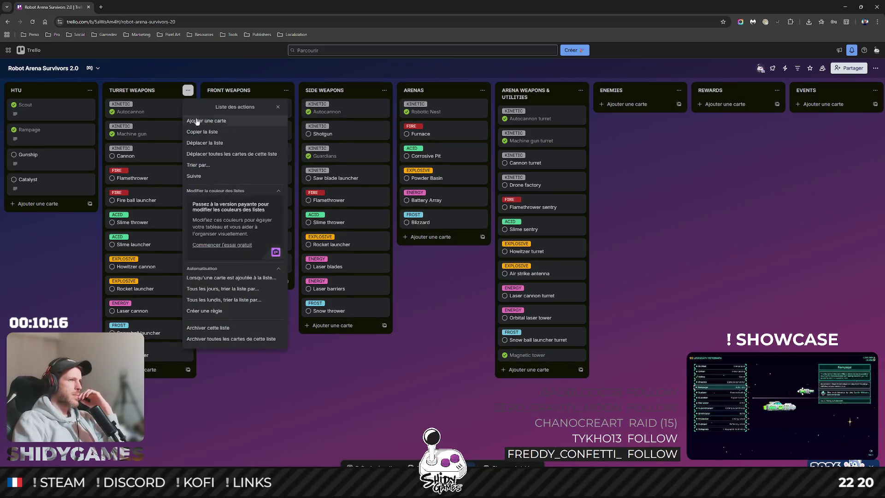
click(222, 311)
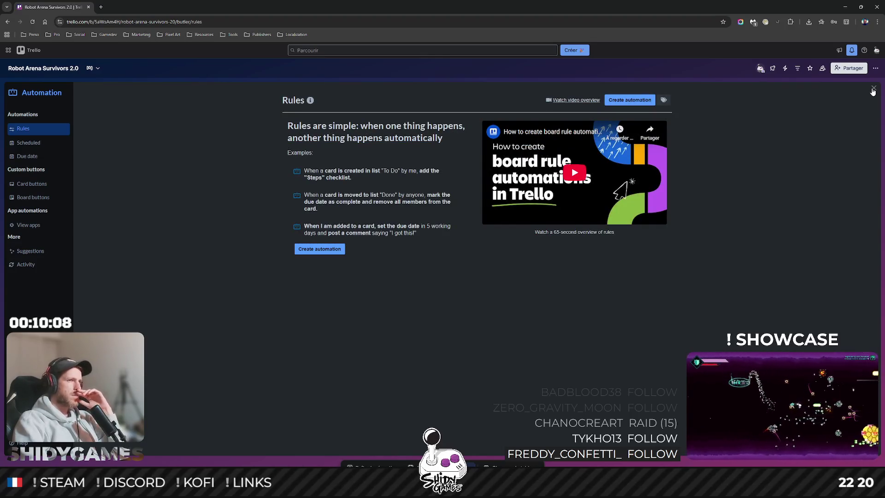
Close the Automation rules page to return to the Robot Arena Survivors 2.0 board.
click(872, 90)
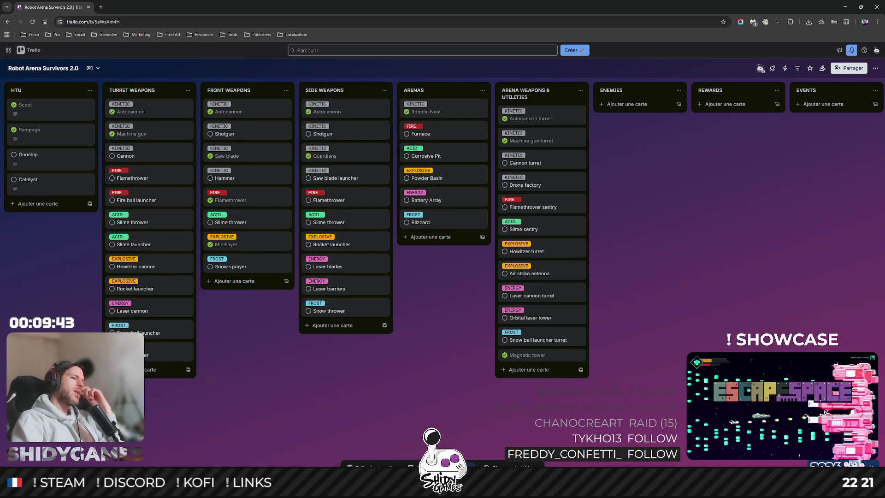
Hide the FRONT_SWBD-00 saw blade collection and enter Edit Mode on the HTU_Rampage hull.
key(alt+Tab)
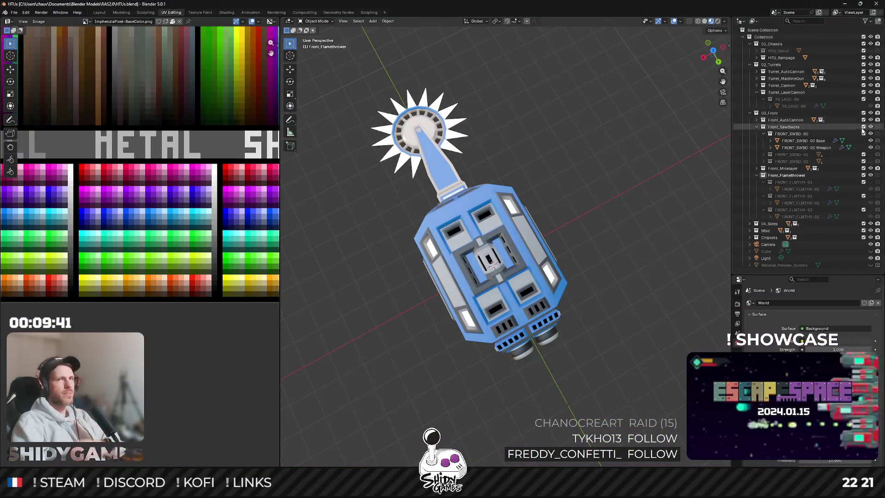
click(870, 134)
click(475, 228)
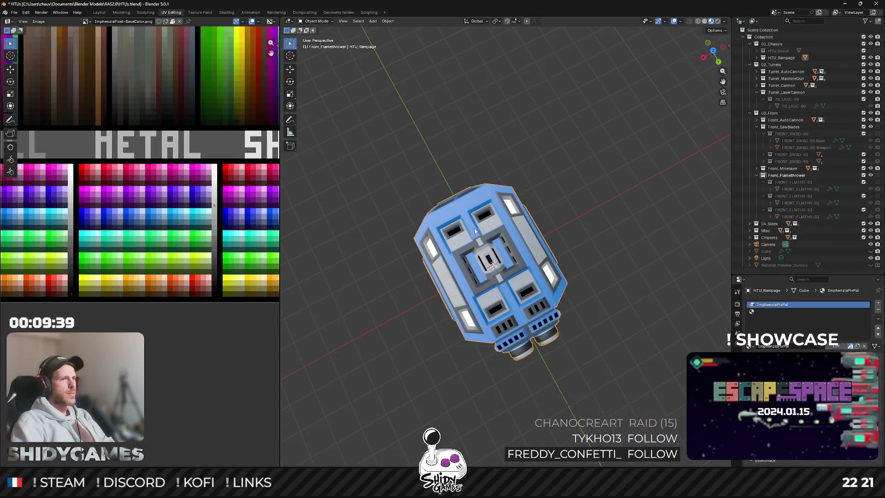
drag(474, 228, 582, 172)
key(Tab)
scroll(496, 305, up, 5)
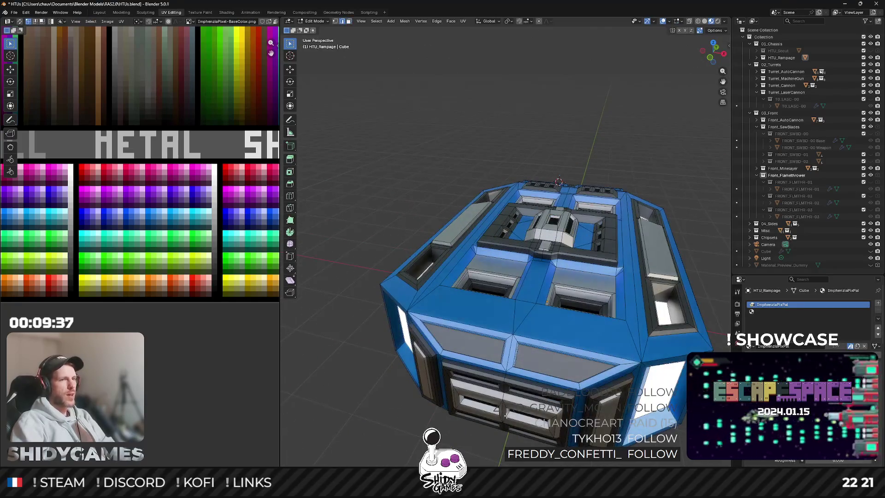
Apply a Shift+S snap on the hull and switch to a straight top-down view.
key(shift+s)
click(535, 353)
mouse_move(535, 353)
mouse_down()
mouse_move(469, 269)
mouse_move(544, 208)
mouse_up()
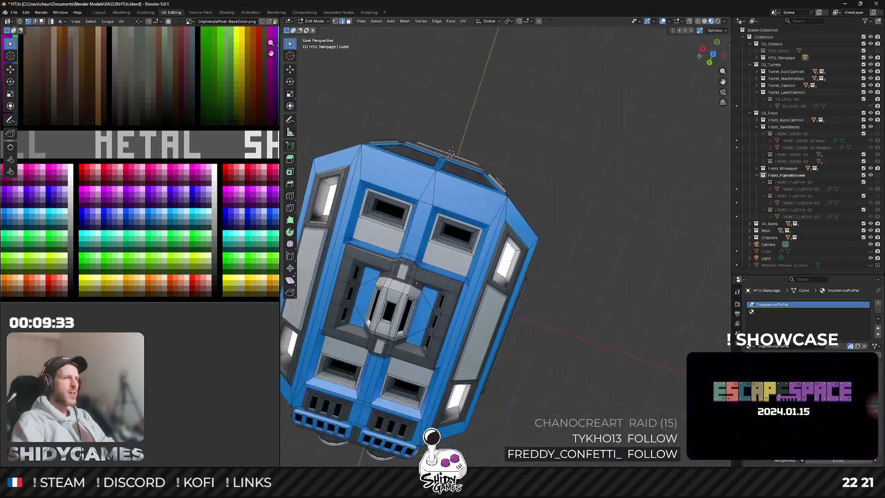
key(KP_7)
scroll(568, 188, right, 5)
scroll(576, 230, down, 5)
Add a cube below the hull from the mesh primitives, working in the main Collection.
key(shift+a)
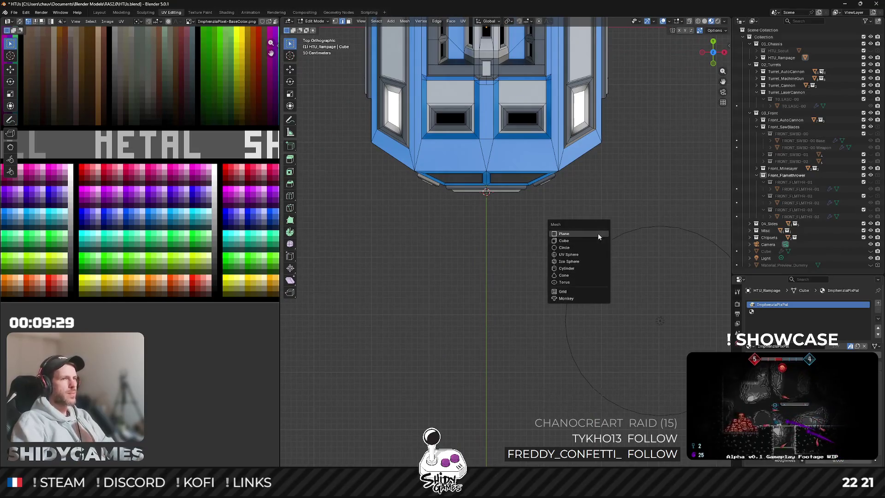
click(590, 240)
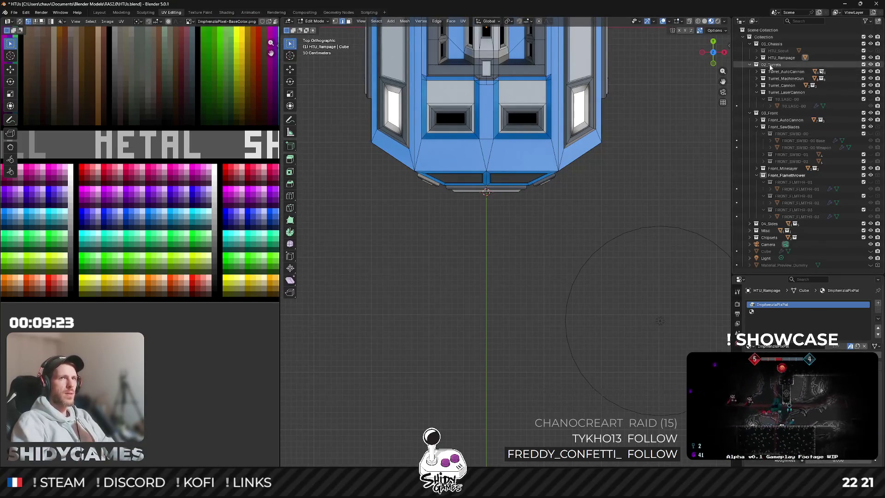
click(763, 37)
key(shift+a)
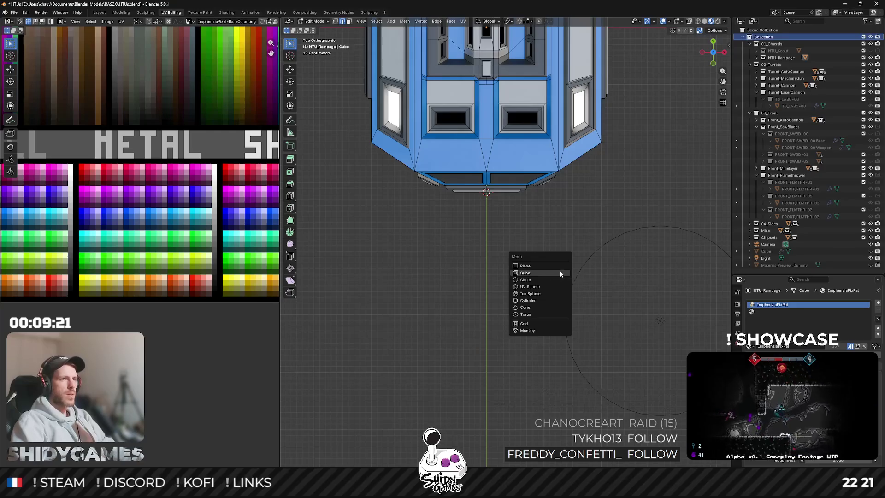
Undo the first cube and add a fresh cube below the hull in Object Mode.
click(561, 273)
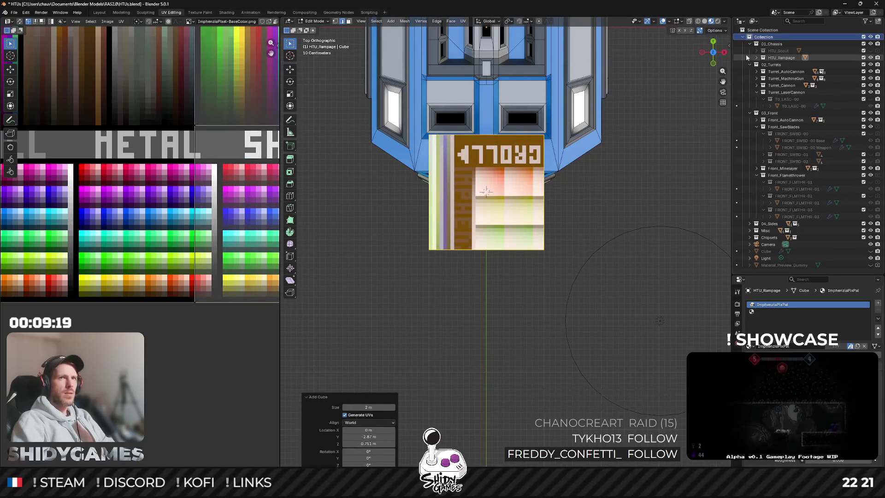
key(ctrl+z)
key(Tab)
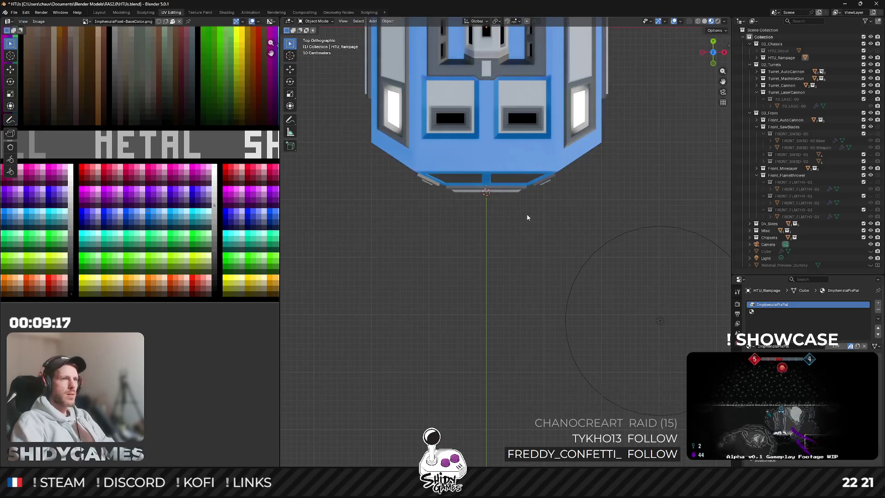
key(shift+a)
mouse_move(512, 213)
click(555, 225)
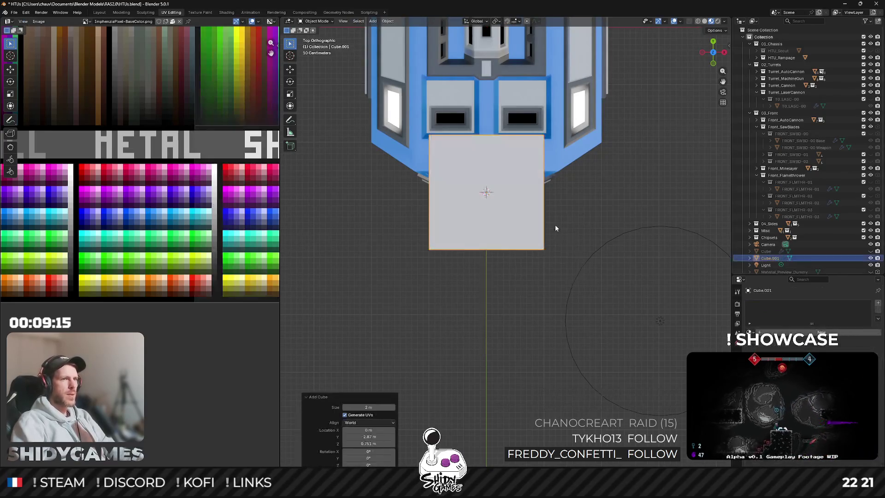
key(g)
click(576, 235)
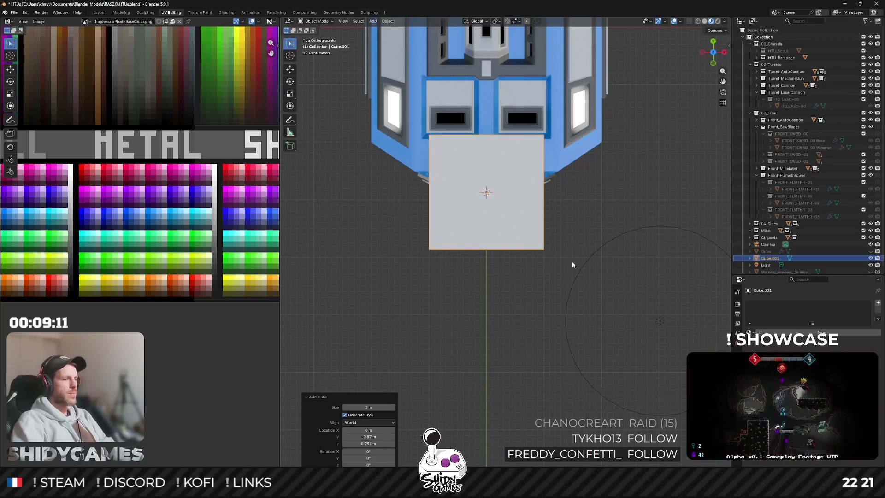
click(521, 236)
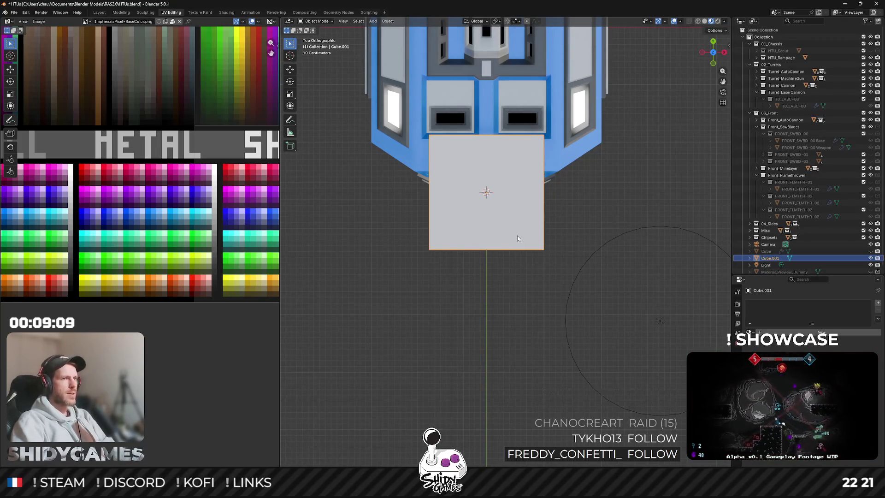
Move the cube along Y, flatten it to 0.1 thickness, and stretch it to double width in X.
key(g)
key(y)
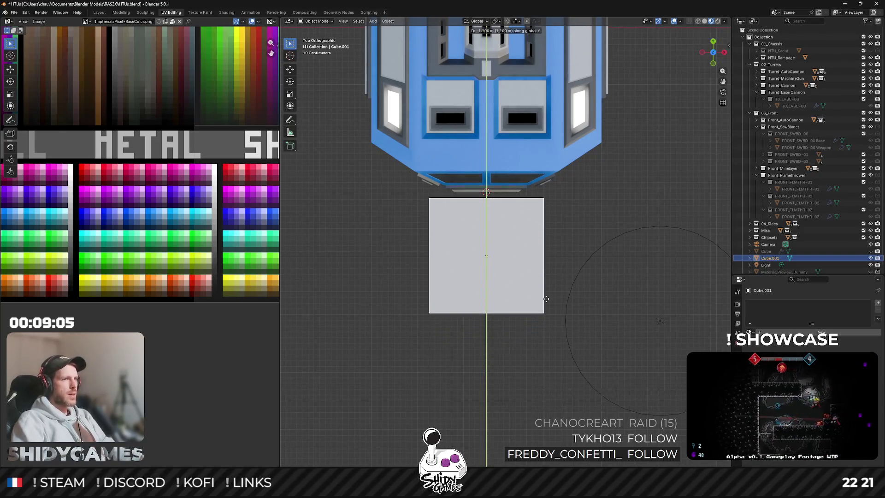
click(547, 301)
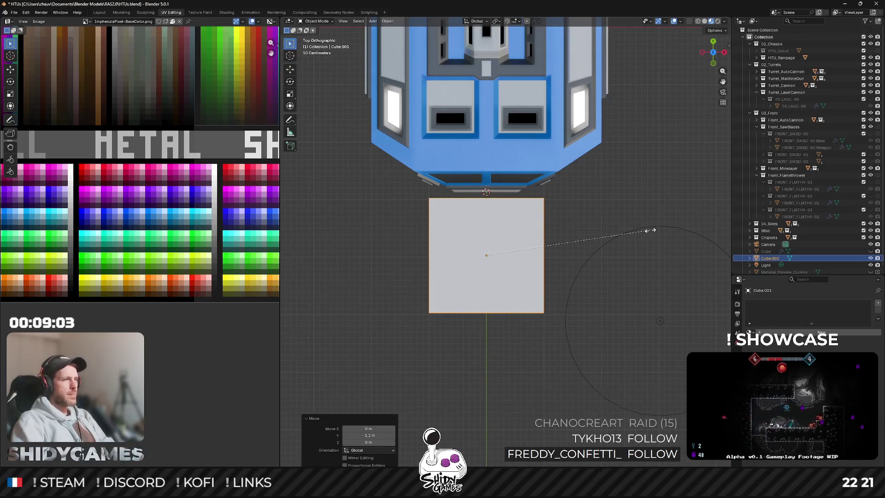
key(shift+x)
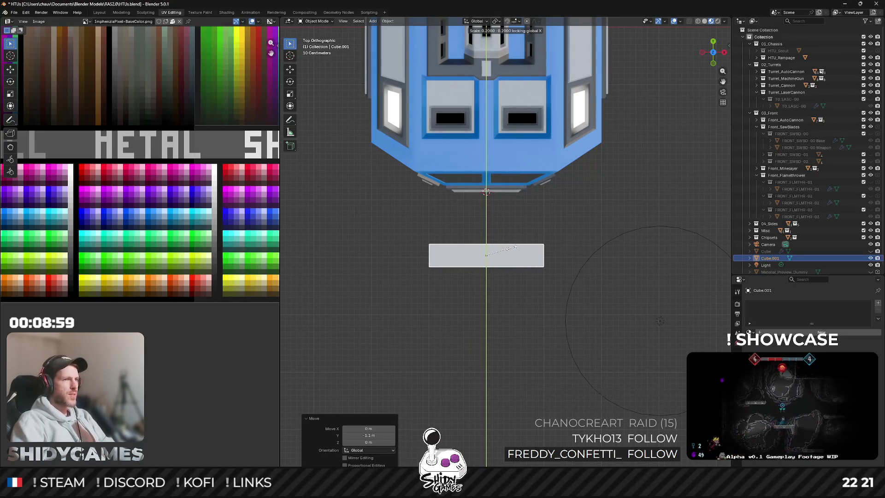
click(515, 247)
key(s)
key(x)
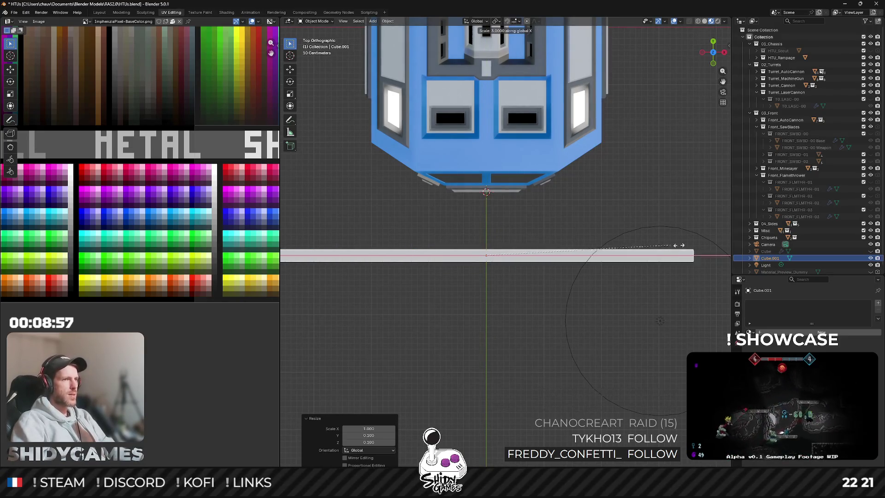
click(599, 246)
Move the bar to Y -1 m and widen it by 1.3 along X.
mouse_move(599, 246)
mouse_down()
mouse_move(600, 203)
mouse_move(546, 215)
mouse_move(580, 184)
mouse_up()
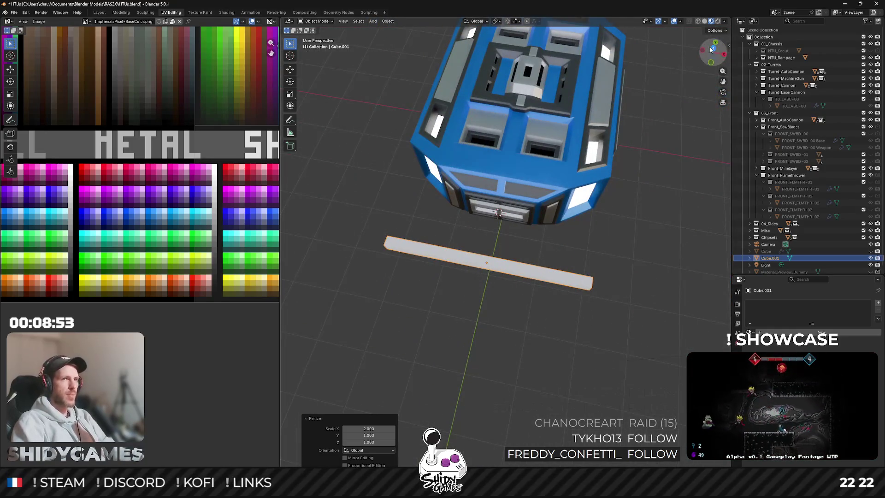
click(711, 49)
text(gy)
text(-1)
key(Return)
key(s)
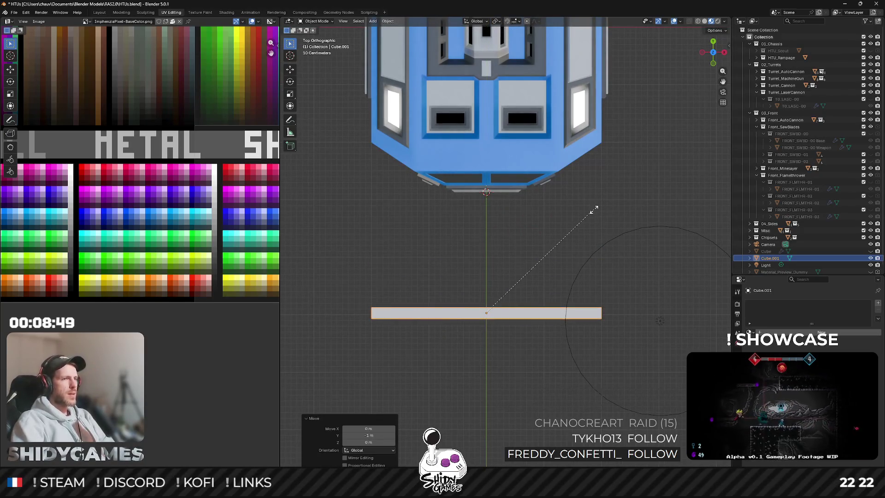
key(x)
click(640, 195)
mouse_move(635, 199)
mouse_down()
mouse_move(614, 179)
mouse_move(619, 155)
mouse_move(642, 185)
mouse_up()
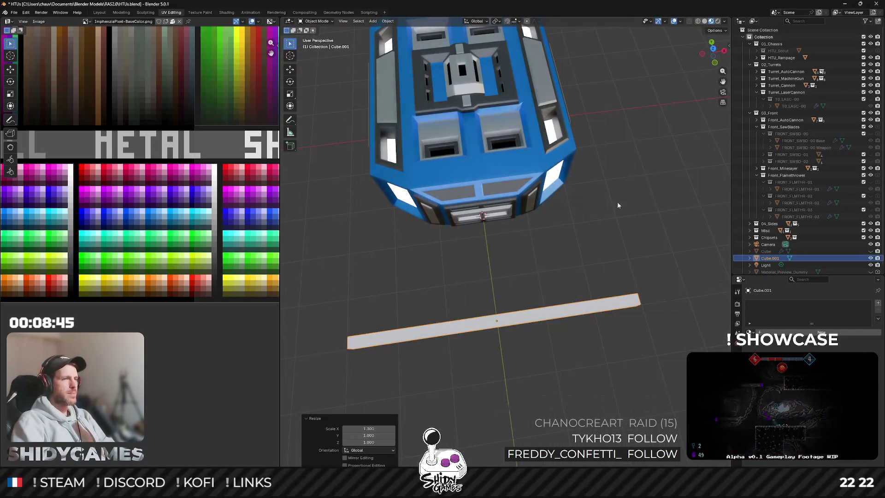
click(518, 322)
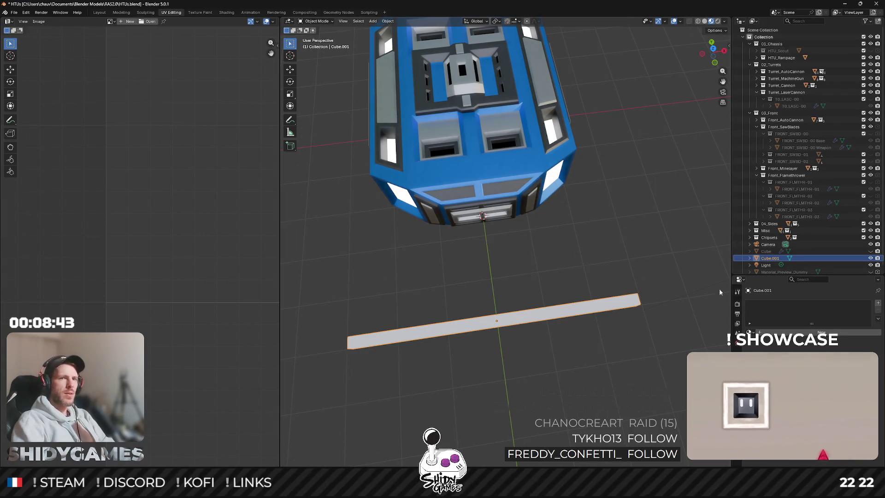
key(Tab)
Add a centred loop cut and delete the vertices of the bar's left half.
key(ctrl+r)
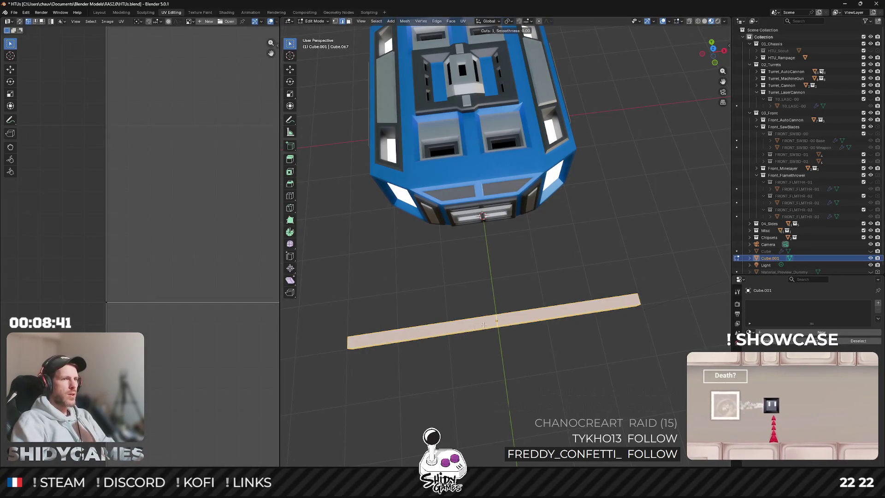
click(501, 322)
right_click(503, 325)
key(ctrl+z)
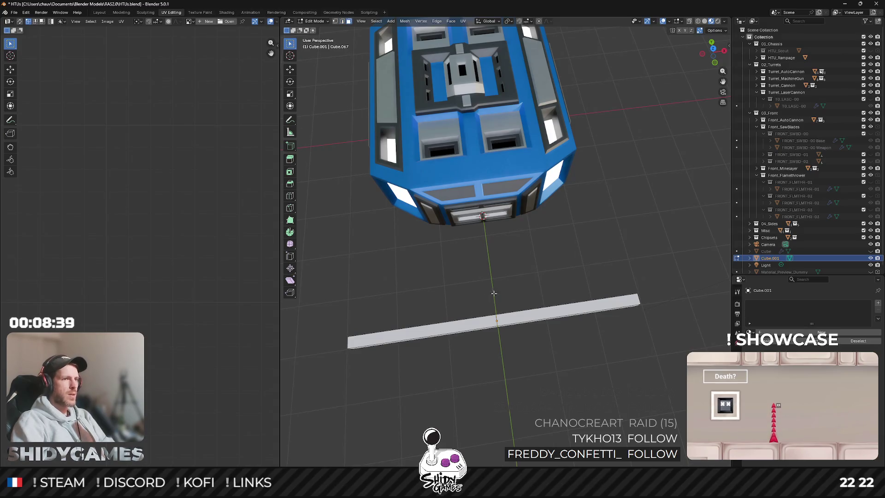
drag(319, 309, 454, 375)
key(x)
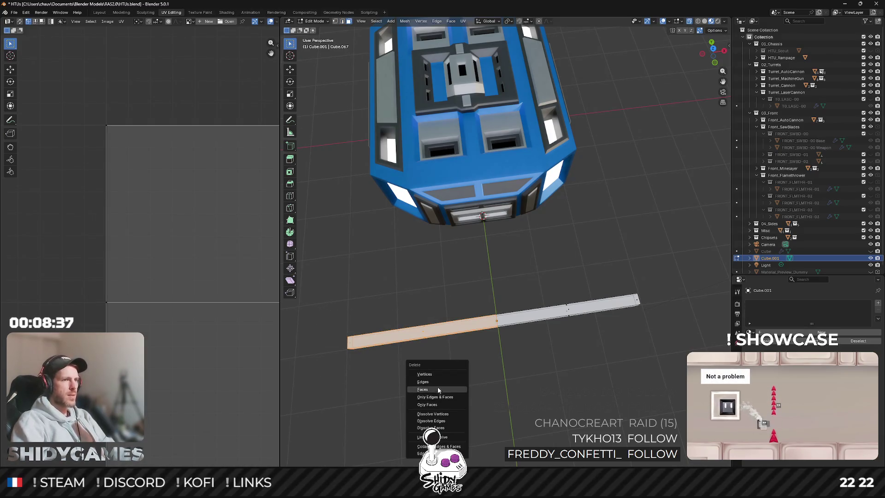
click(437, 387)
key(Tab)
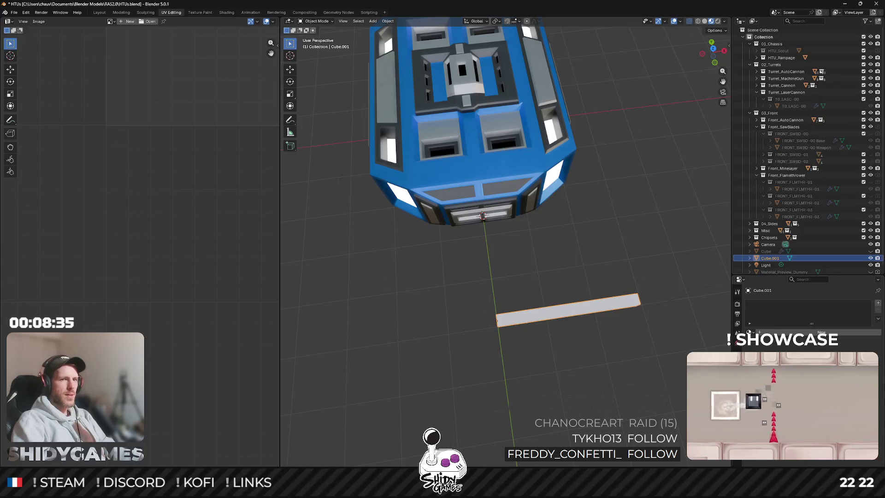
Add a Mirror modifier to the halved bar.
click(745, 317)
click(760, 303)
mouse_move(733, 310)
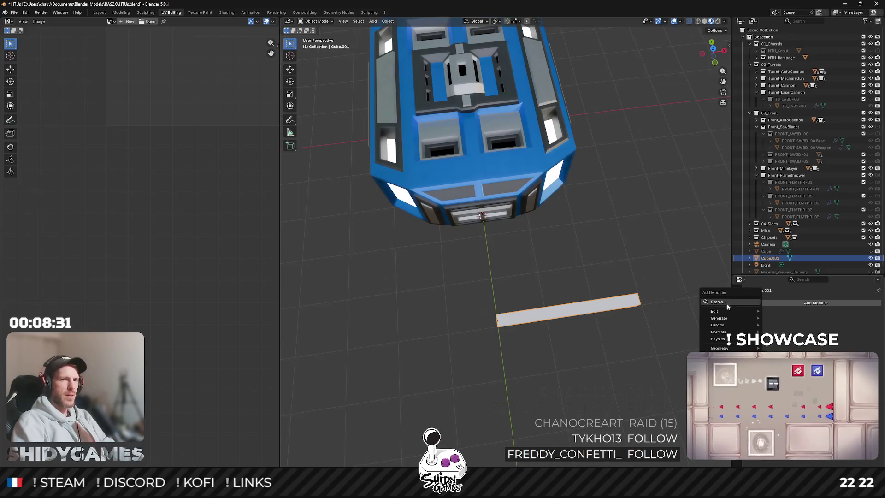
click(728, 302)
text(mir)
key(Return)
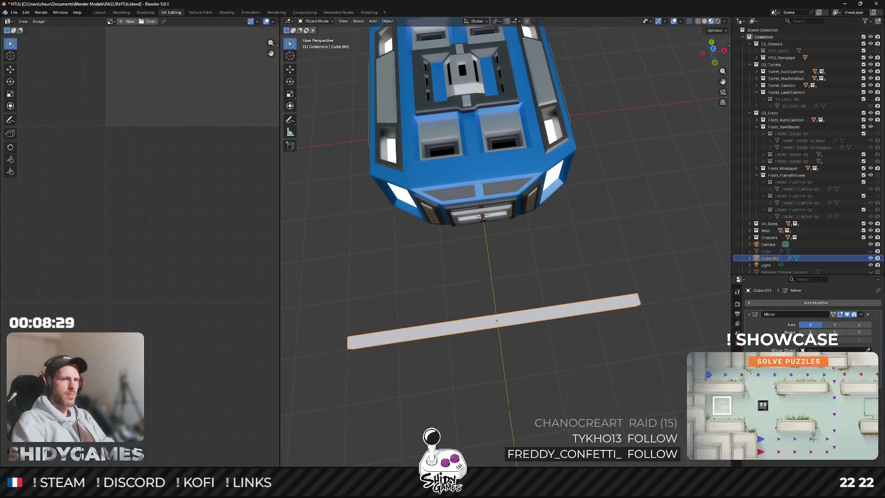
key(Tab)
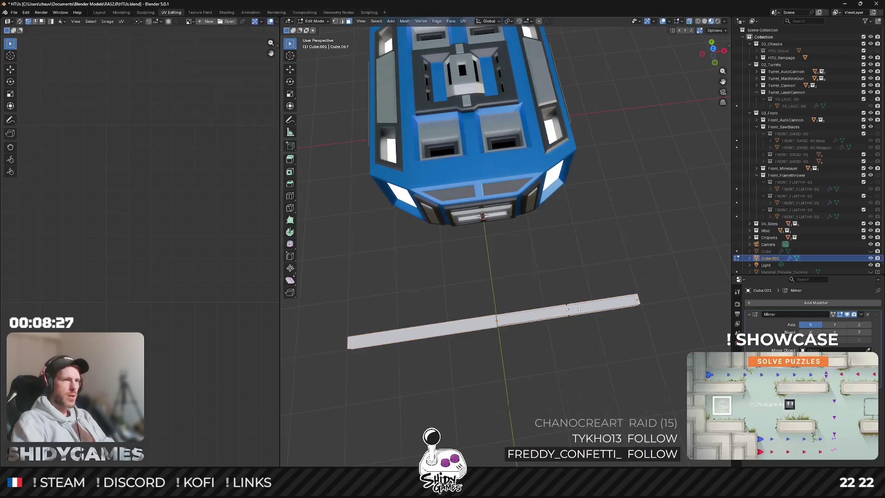
Extrude the bar's end face twice and enlarge the extruded end block.
mouse_move(633, 312)
mouse_down()
mouse_move(580, 258)
mouse_move(528, 299)
mouse_move(562, 304)
mouse_up()
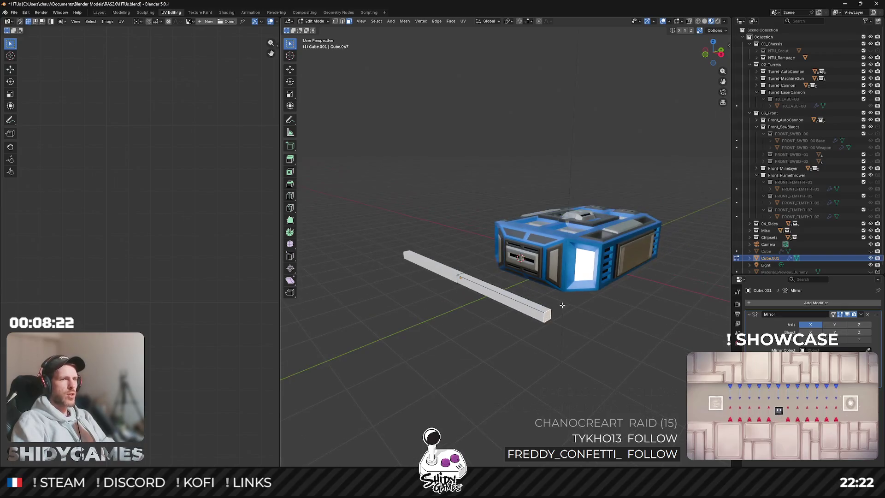
key(e)
click(615, 288)
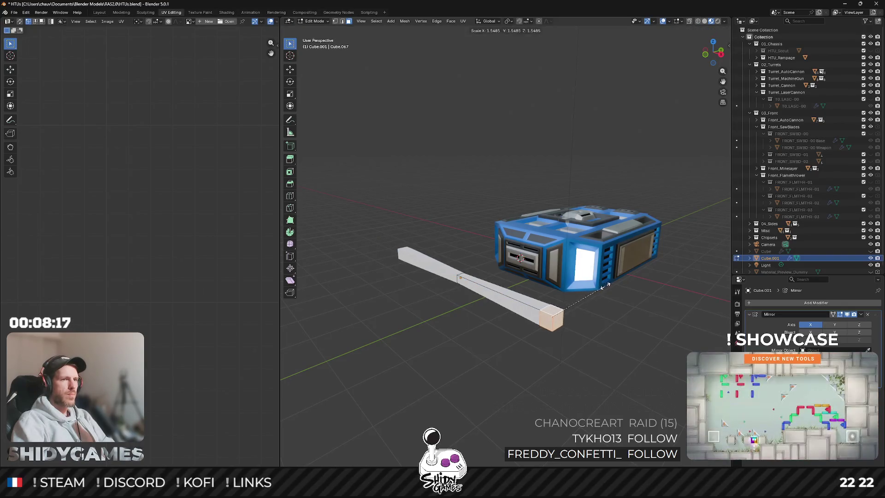
key(e)
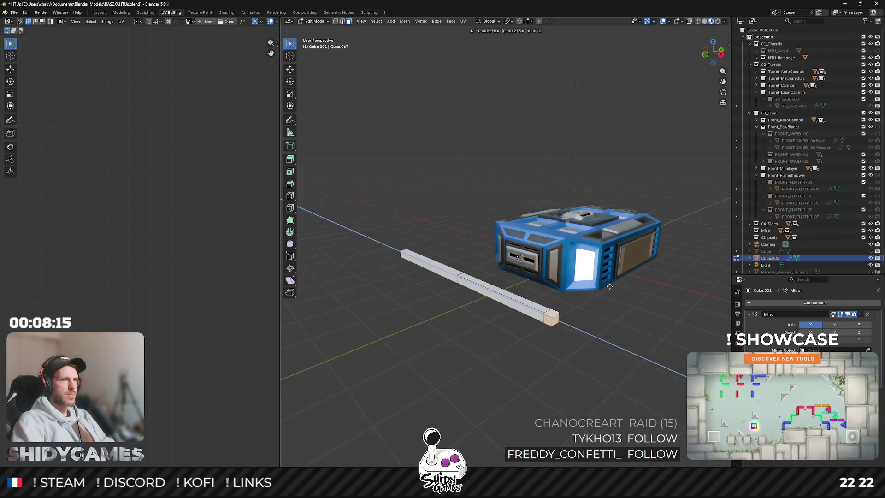
click(616, 285)
key(s)
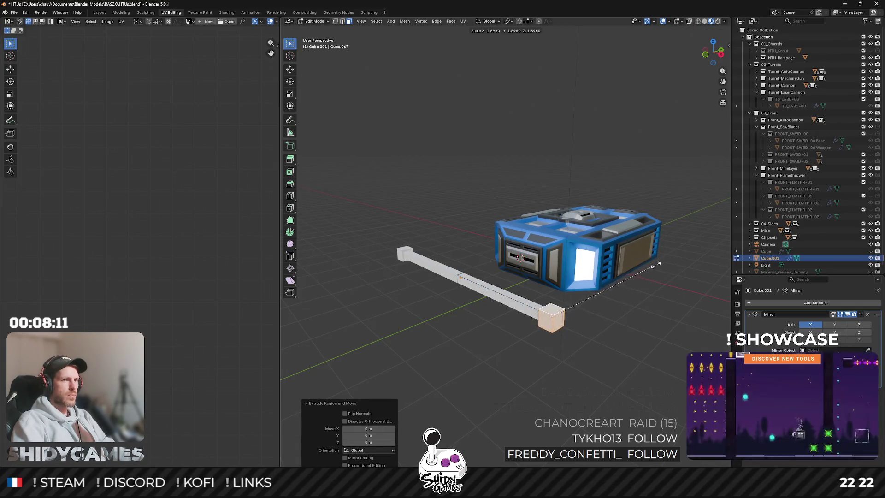
click(654, 266)
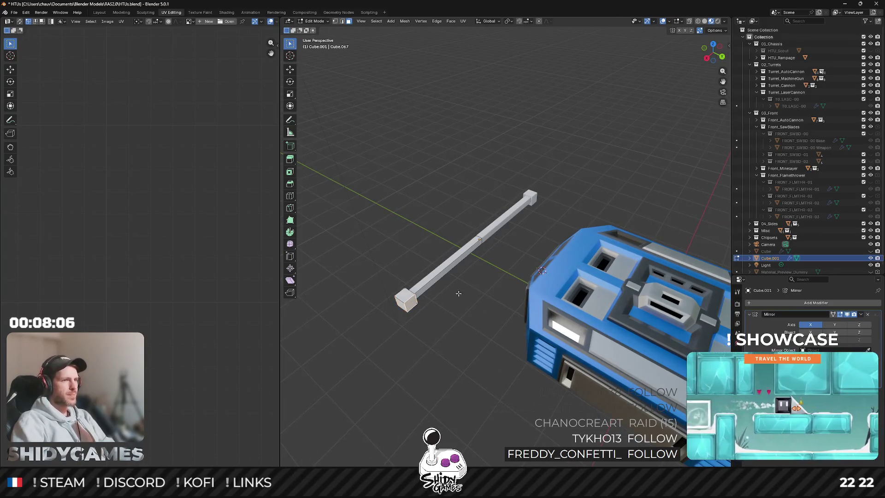
Undo the enlarged block, re-extrude the end cap, and begin an inset on its face.
key(i)
key(Escape)
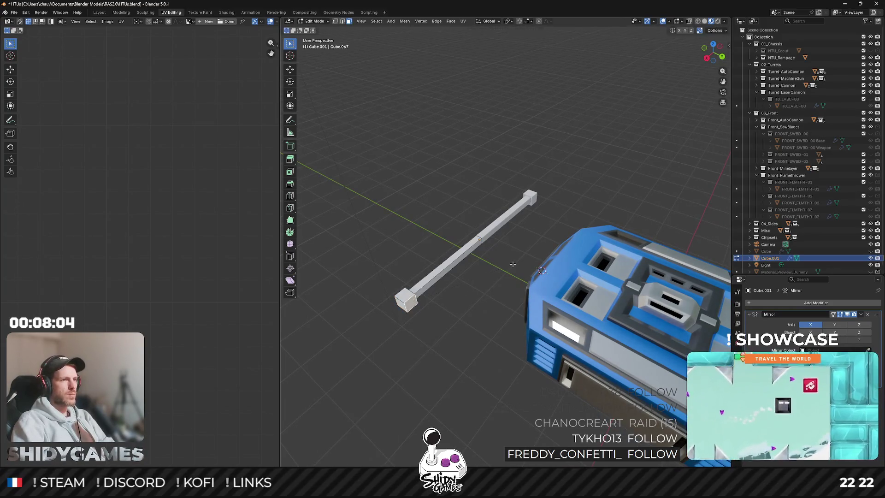
key(ctrl+z)
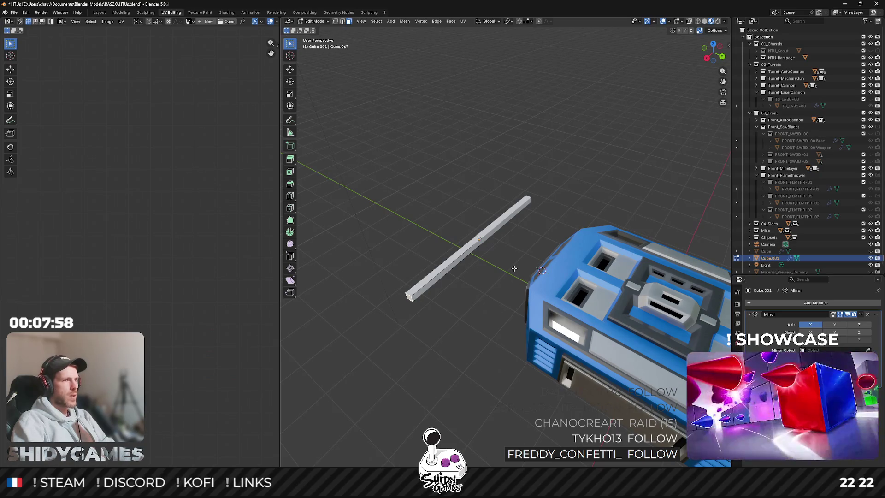
key(s)
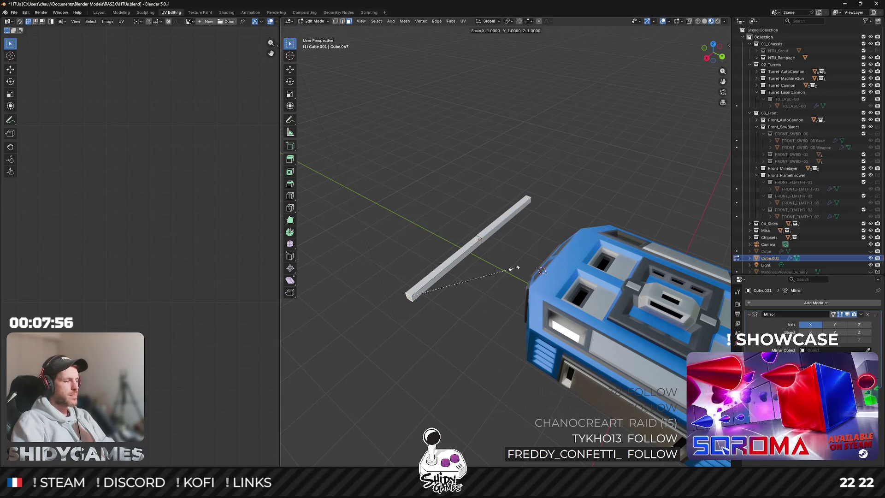
right_click(512, 269)
key(e)
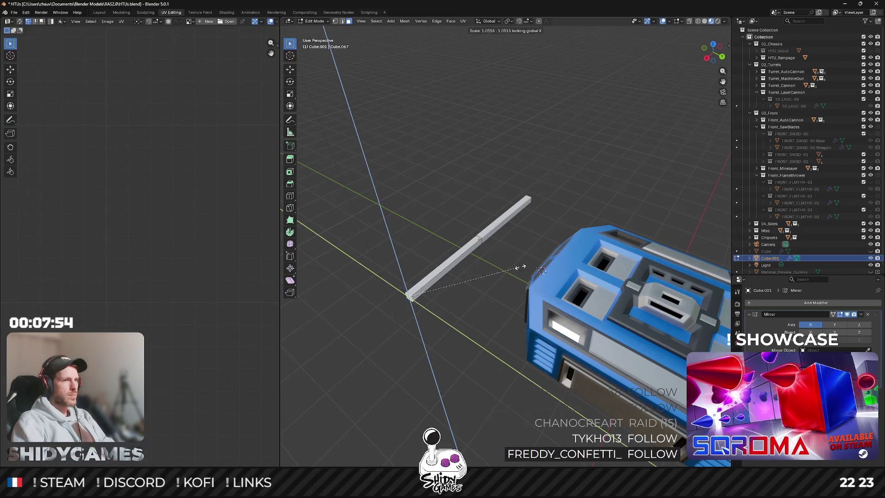
click(580, 242)
key(i)
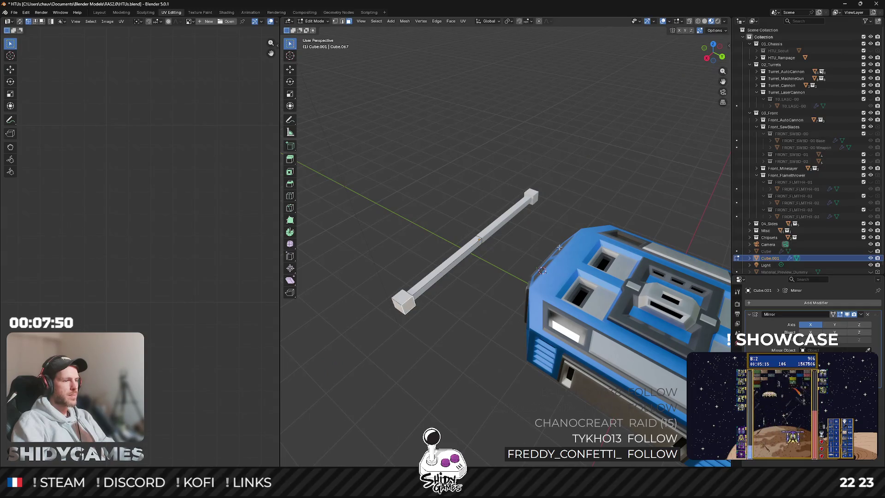
scroll(573, 234, up, 3)
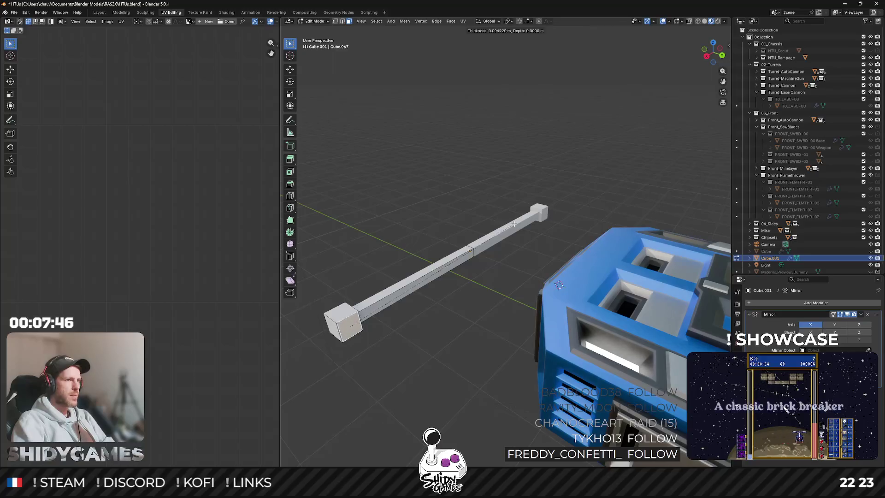
Confirm the inset on the end cap and set the pivot point to Individual Origins.
click(511, 224)
scroll(427, 252, up, 1)
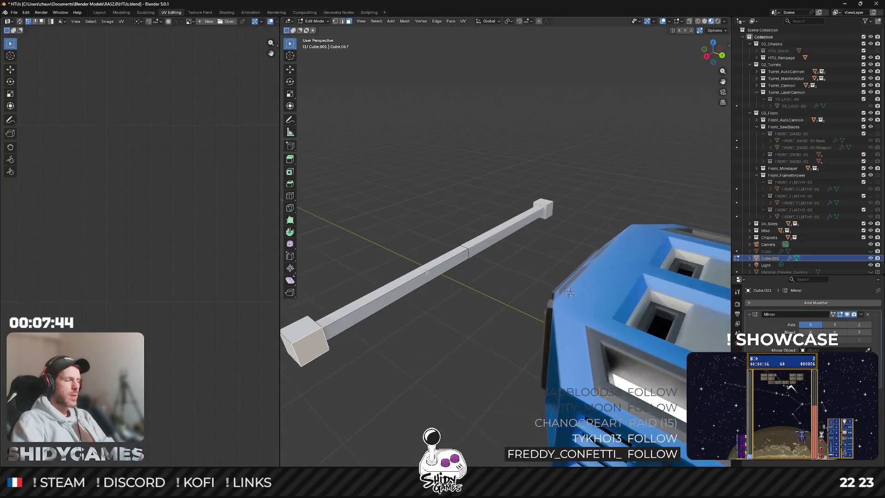
scroll(428, 252, up, 1)
scroll(565, 140, left, 3)
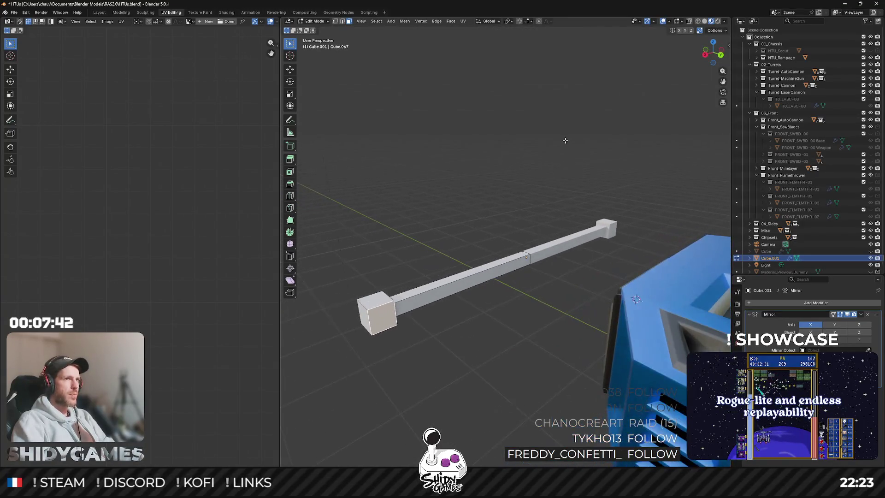
click(509, 21)
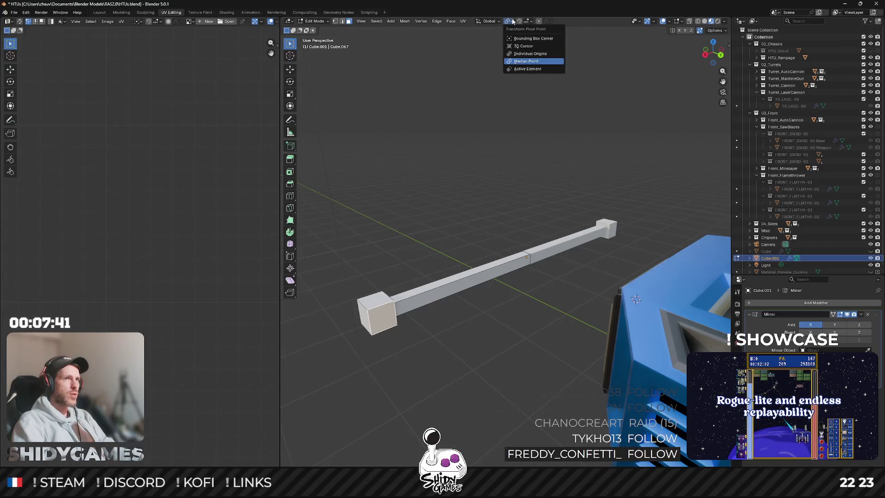
click(529, 54)
scroll(476, 190, up, 3)
scroll(476, 190, left, 3)
scroll(554, 178, up, 2)
Test insets and scaling on the end block's face using Local orientation and X-ray.
click(431, 294)
key(i)
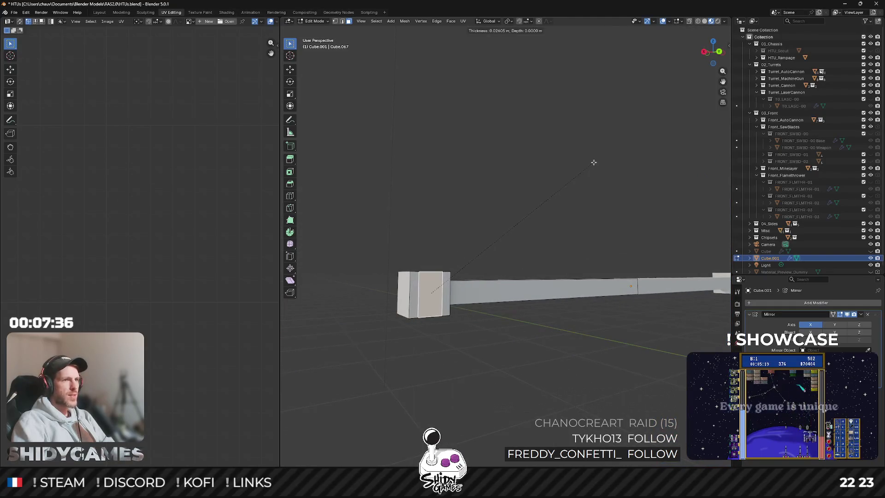
key(Escape)
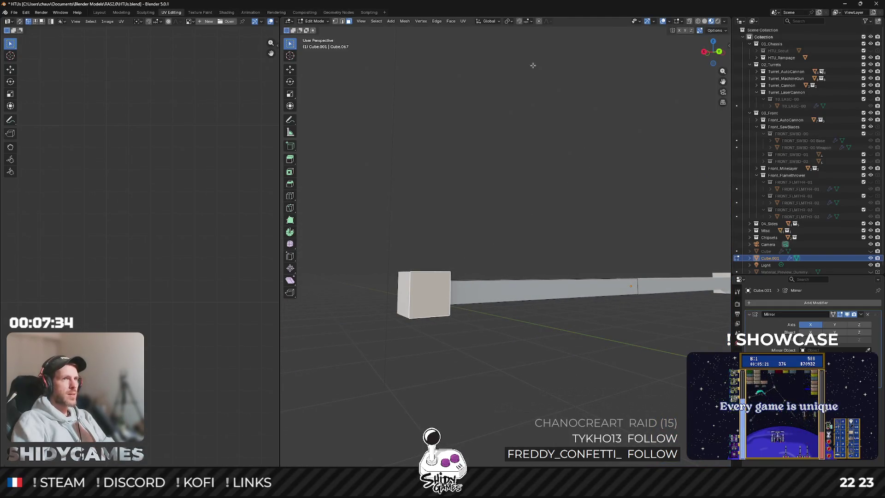
click(497, 24)
click(495, 48)
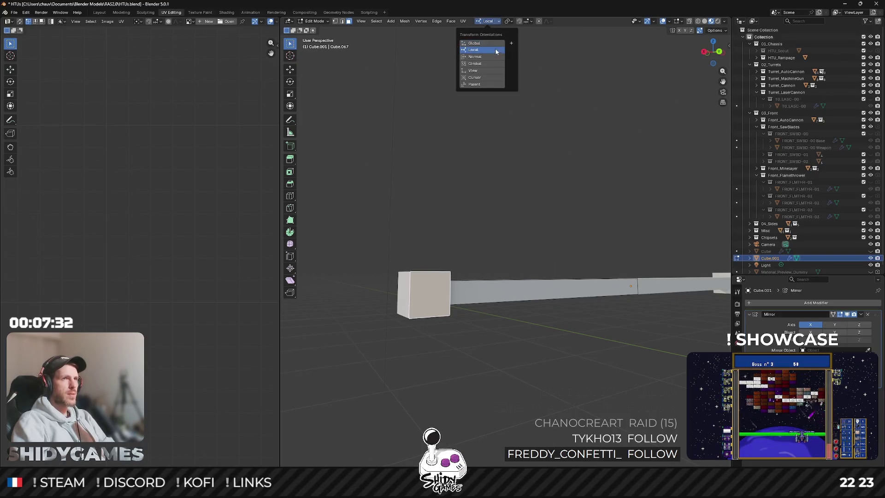
key(s)
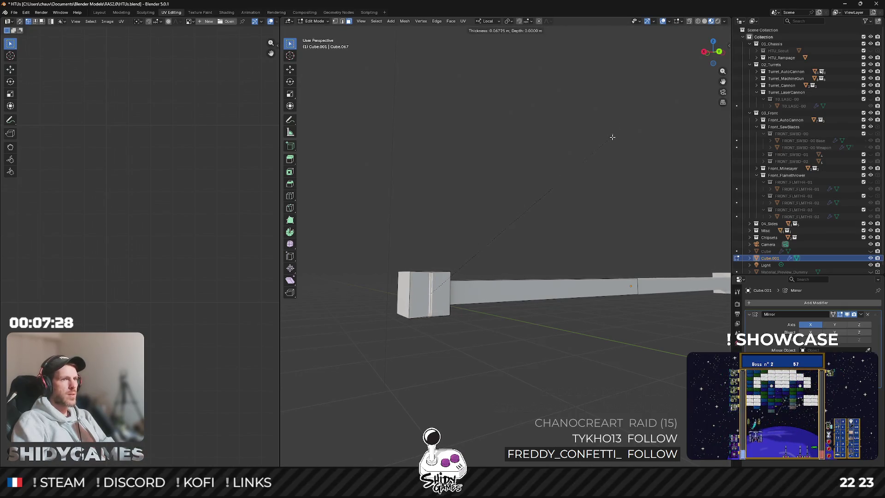
key(Escape)
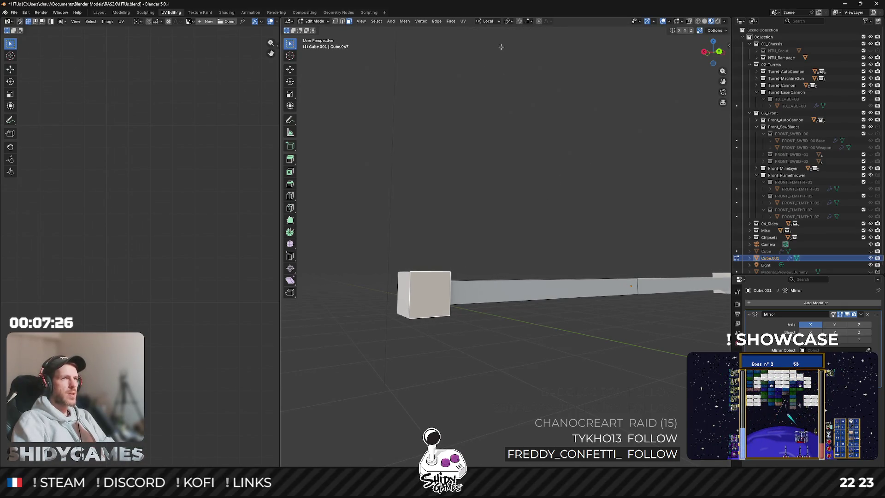
key(alt+z)
mouse_move(501, 47)
mouse_down()
mouse_move(466, 192)
mouse_move(430, 200)
mouse_up()
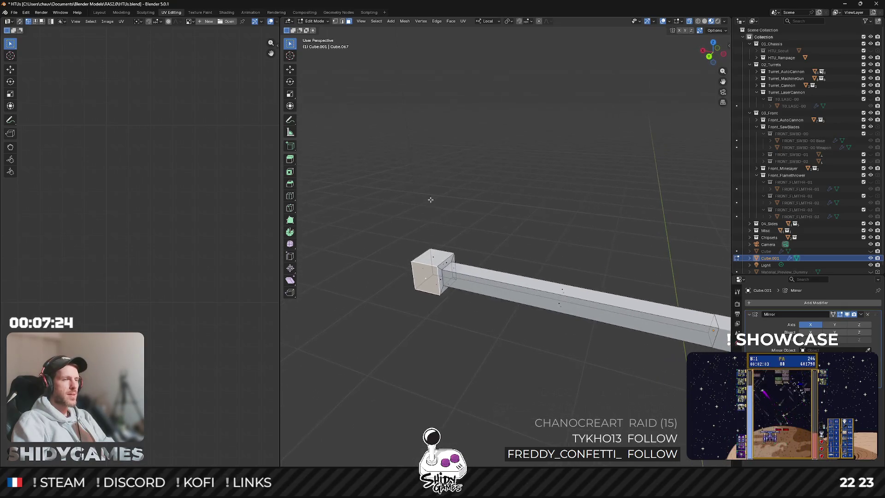
key(i)
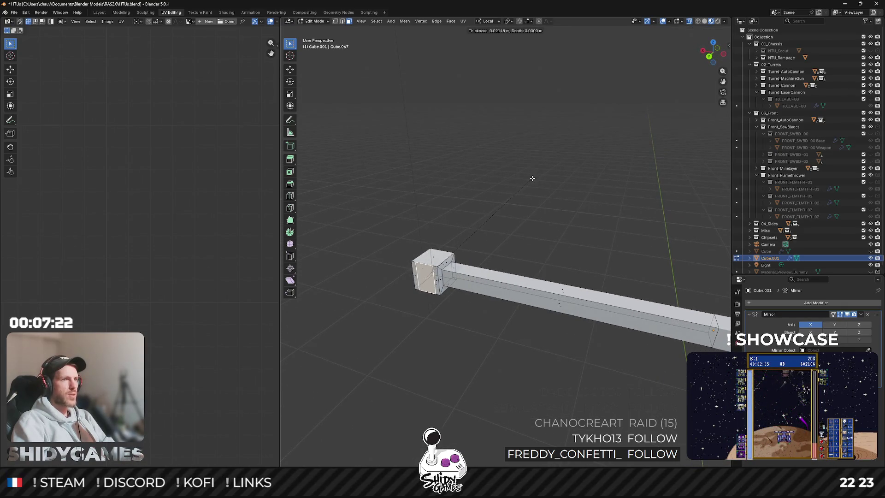
click(530, 178)
mouse_move(530, 178)
mouse_down()
mouse_move(459, 226)
mouse_move(516, 187)
mouse_move(507, 138)
mouse_up()
key(alt+z)
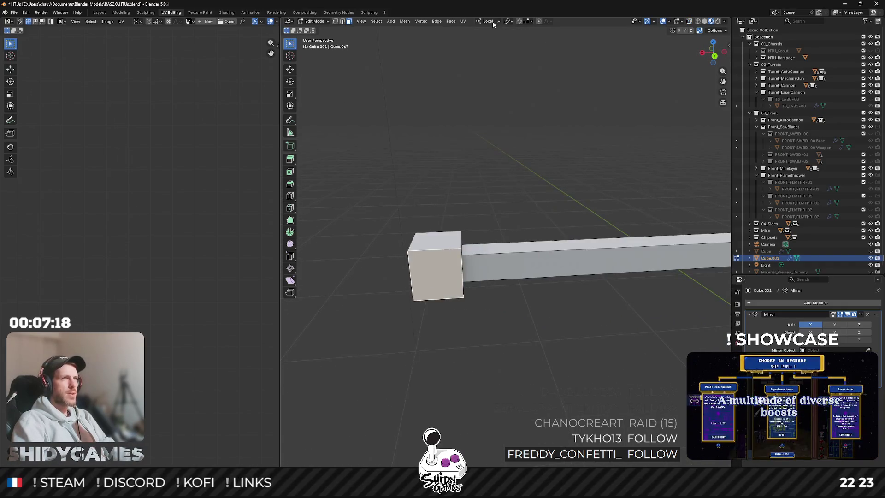
Try Normal orientation, then set orientation to Global and pivot to Individual Origins.
click(489, 21)
click(475, 56)
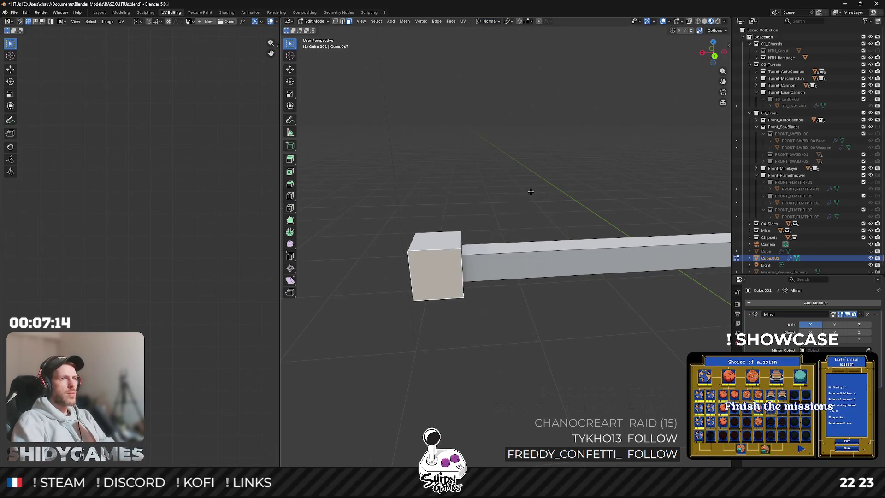
click(490, 21)
click(475, 41)
click(508, 21)
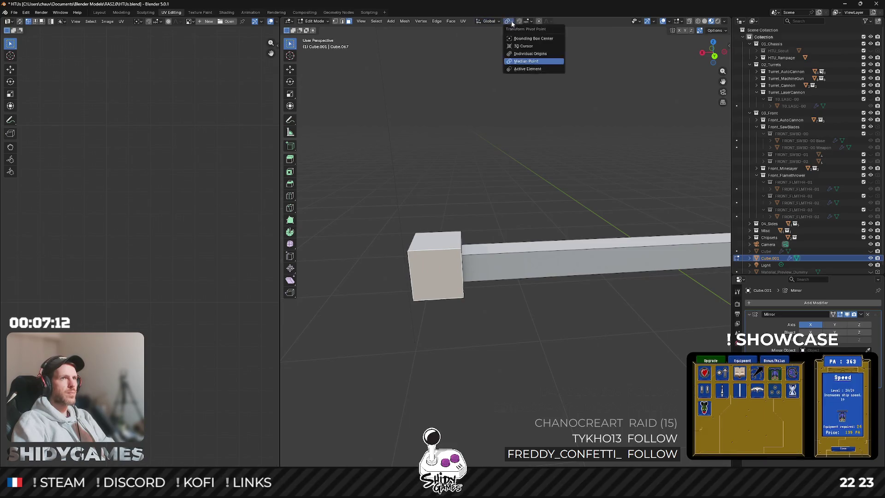
click(508, 21)
click(520, 55)
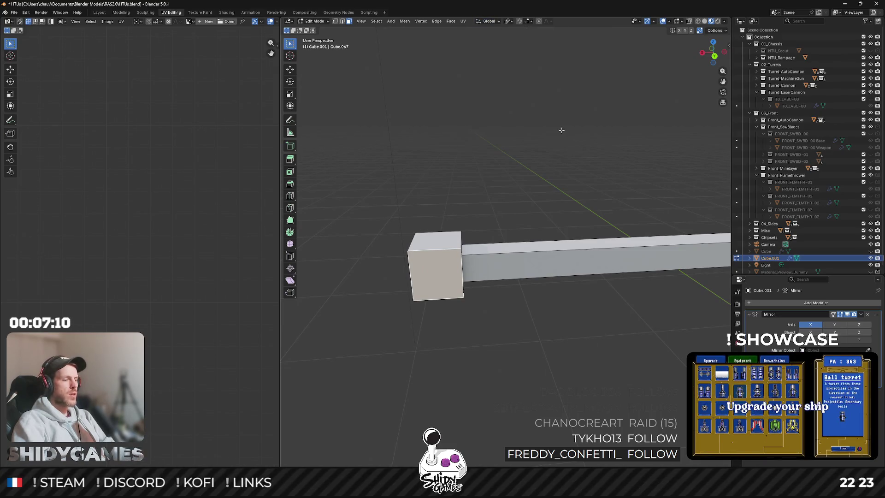
Briefly try Bounding Box Center, return the pivot to Individual Origins, and inset the end face.
click(508, 22)
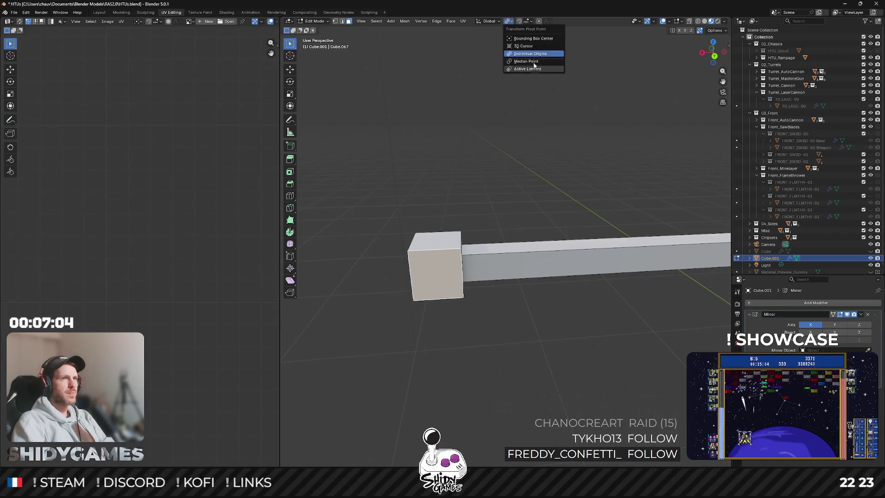
click(533, 38)
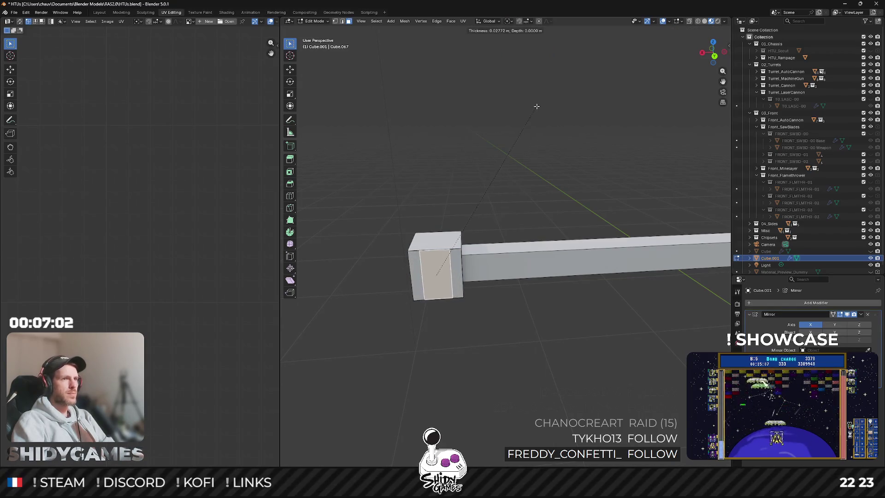
click(498, 23)
click(513, 23)
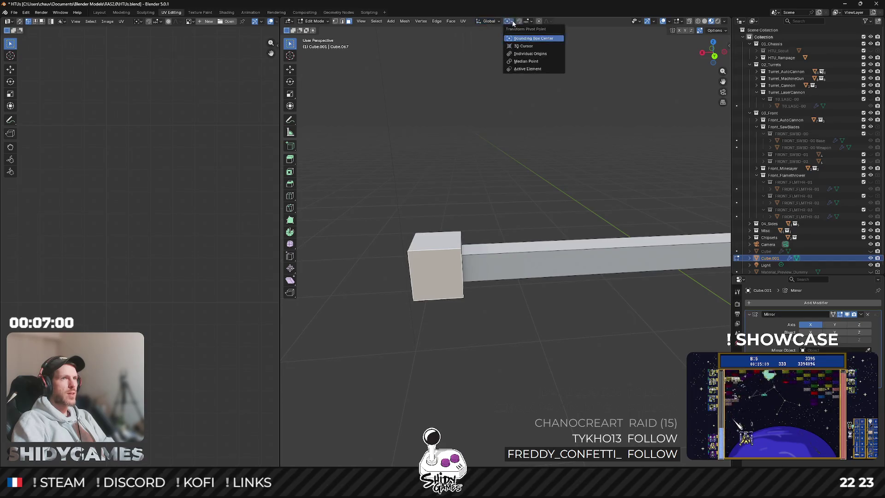
click(530, 54)
click(509, 22)
drag(508, 97, 594, 122)
key(i)
click(602, 111)
Flatten the inset face to 0.568 on Z and extrude the arms 1.714 m.
key(s)
key(z)
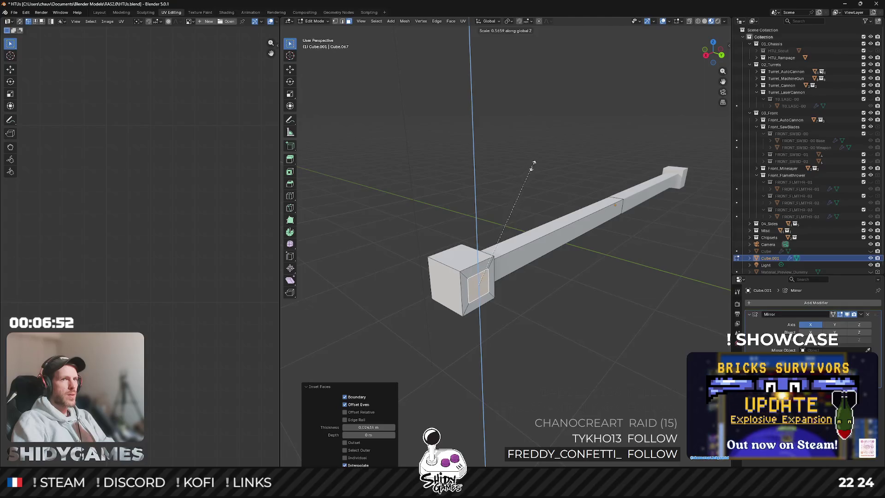
click(533, 163)
scroll(552, 184, down, 5)
key(e)
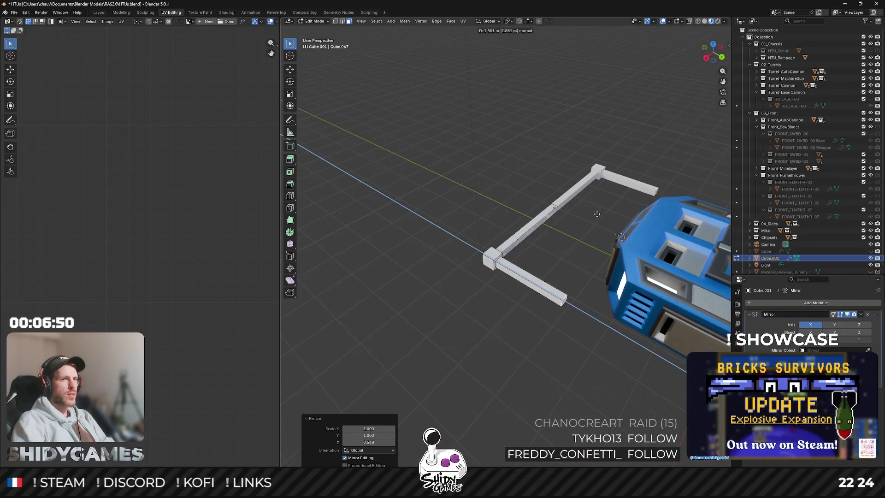
click(596, 213)
key(e)
key(Escape)
key(ctrl+z)
key(ctrl+z)
key(e)
click(682, 265)
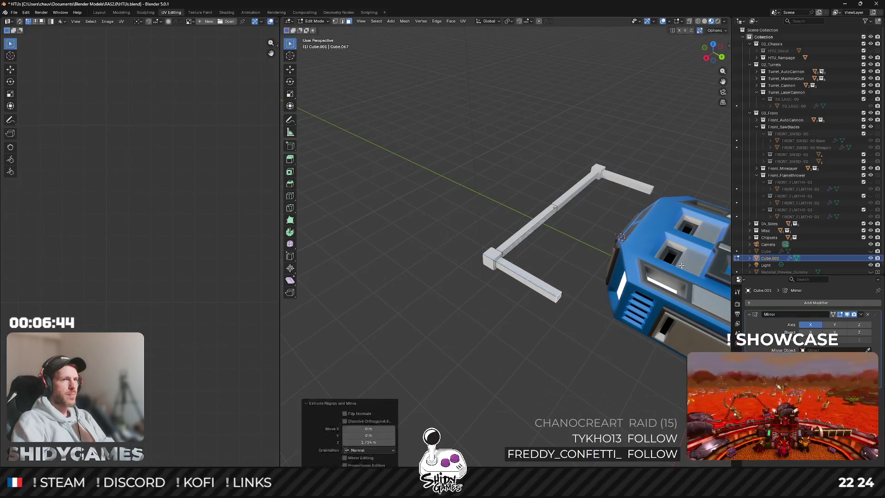
Rotate the arm ends 25° on Z twice, extruding a new section after each turn.
text(rz)
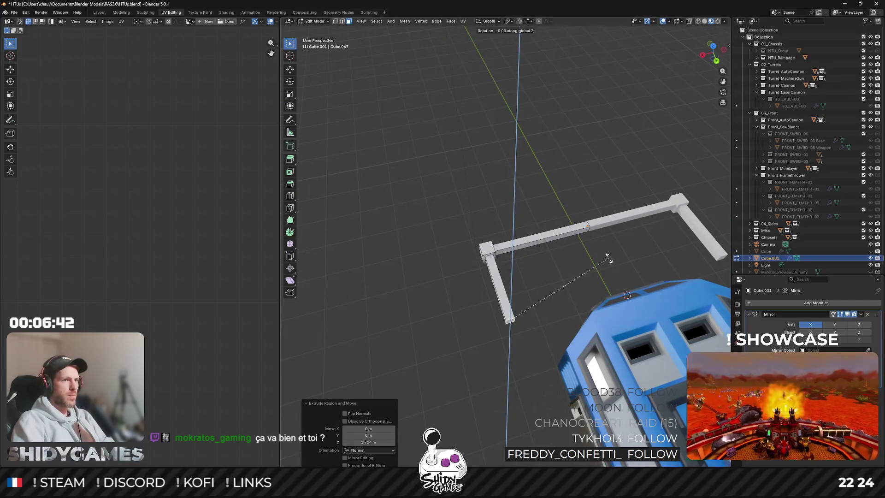
text(25)
key(Return)
key(e)
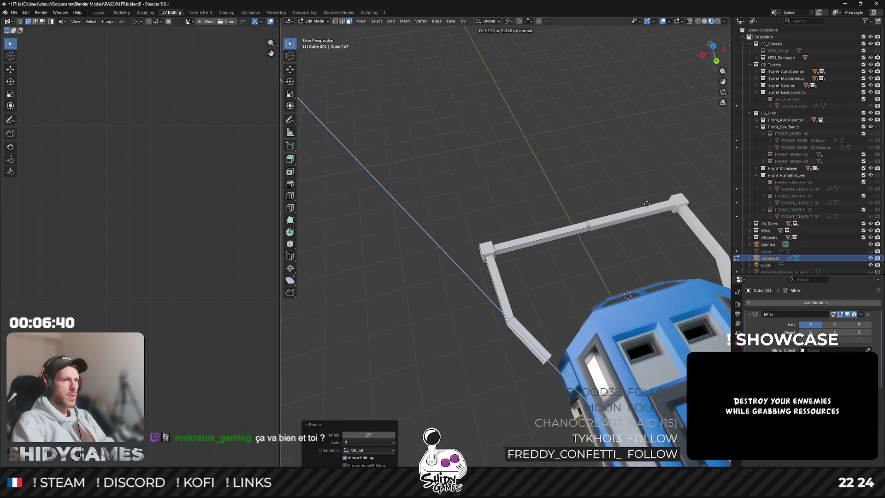
click(648, 204)
text(rz25)
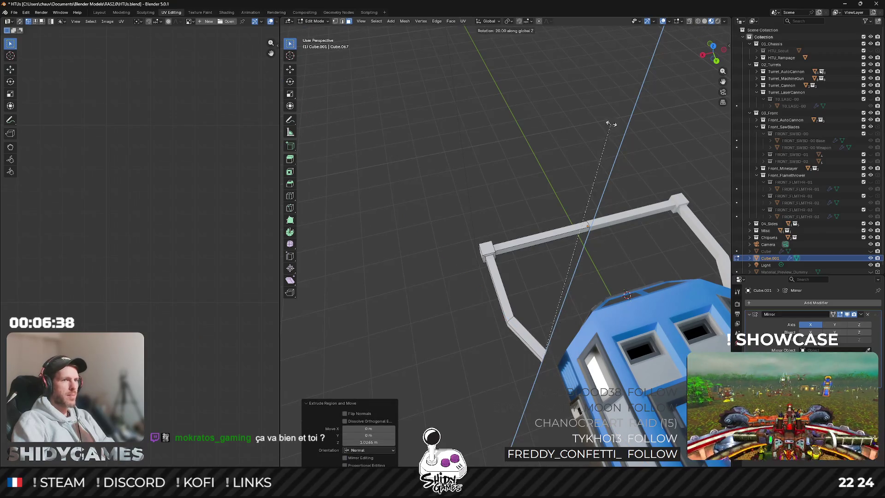
key(Return)
key(e)
click(610, 126)
mouse_move(610, 126)
mouse_down()
mouse_move(505, 203)
mouse_move(556, 190)
mouse_up()
key(Tab)
key(Tab)
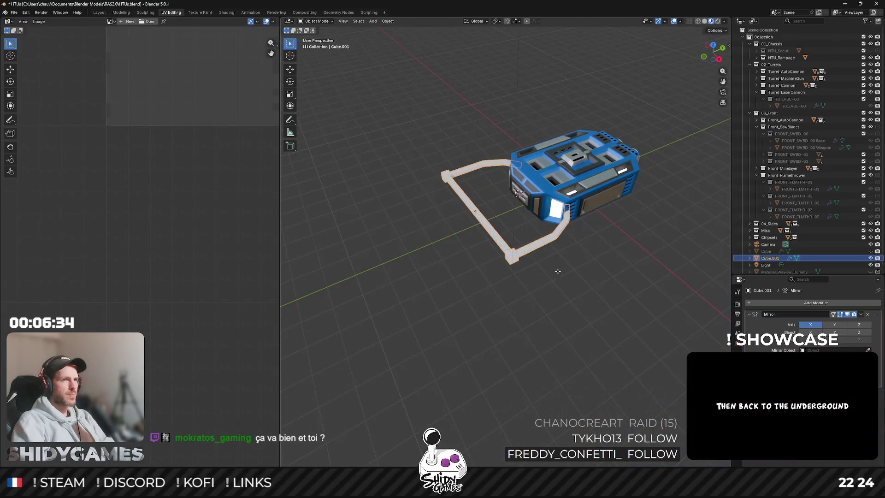
mouse_move(438, 221)
mouse_down()
mouse_move(435, 242)
mouse_move(410, 206)
mouse_up()
key(Tab)
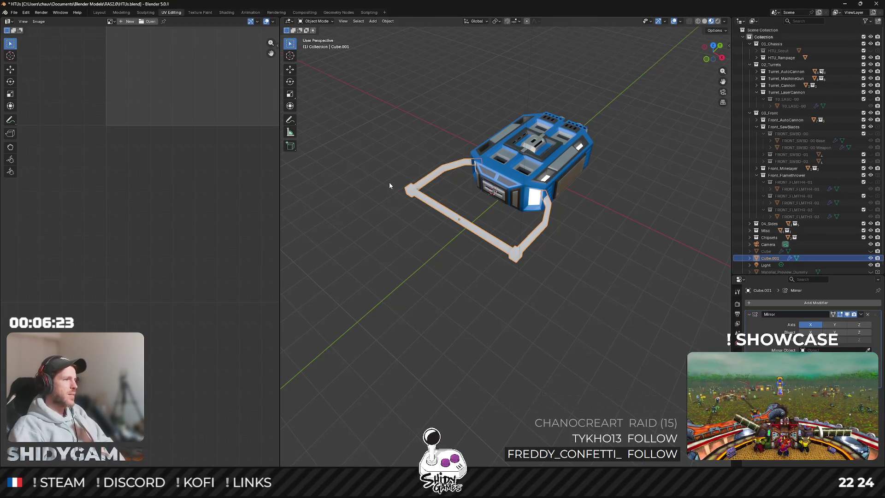
Assign the ImphenziaPixPal material to the Cube.001 frame and enter Edit Mode.
mouse_move(467, 279)
mouse_down()
mouse_move(513, 234)
mouse_move(518, 282)
mouse_move(437, 289)
mouse_move(519, 259)
mouse_up()
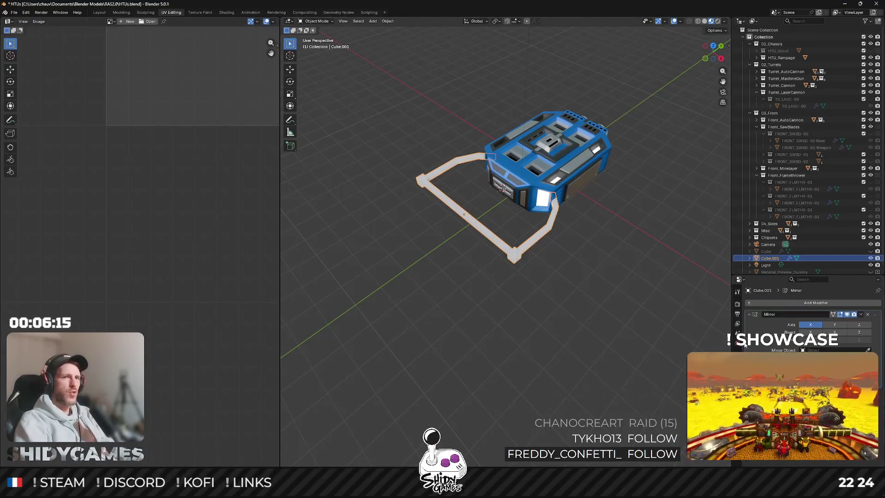
click(737, 419)
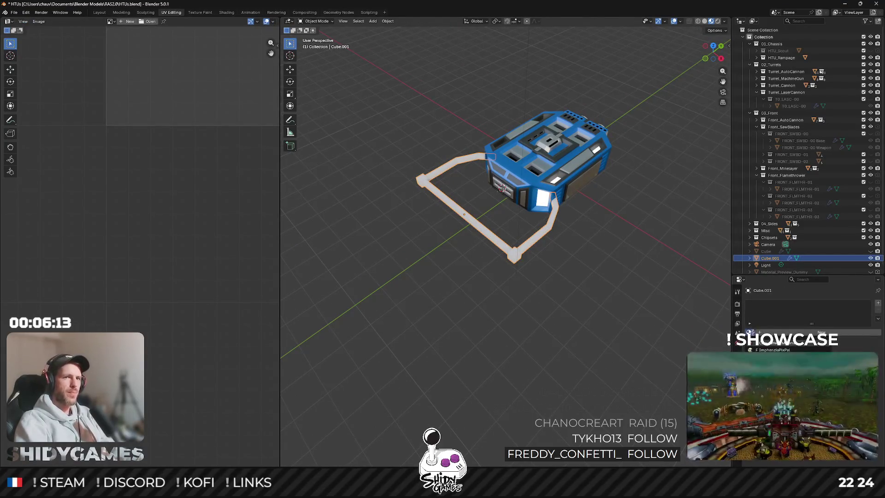
click(770, 350)
key(Tab)
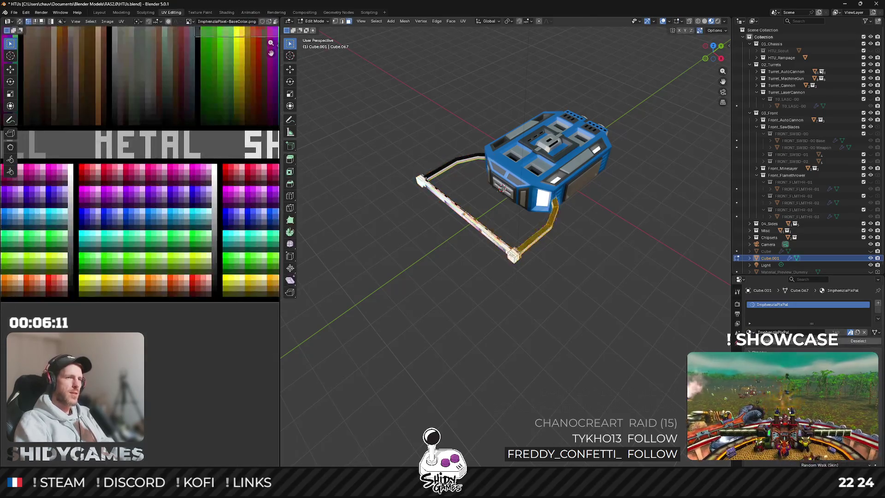
Unwrap the frame mesh with Smart UV Project.
key(u)
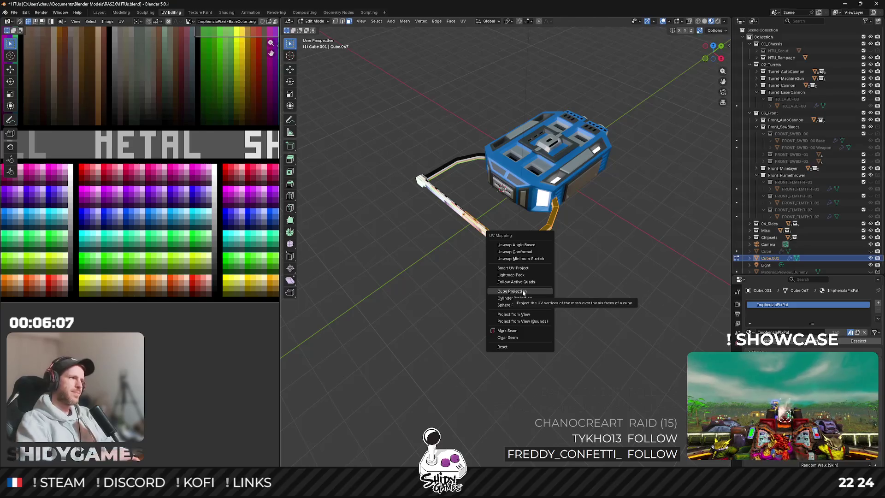
click(513, 268)
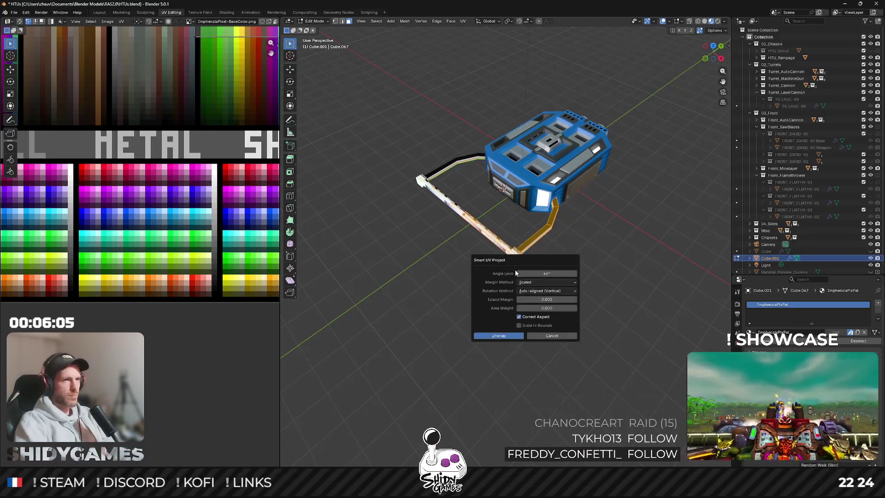
click(499, 337)
scroll(483, 267, up, 3)
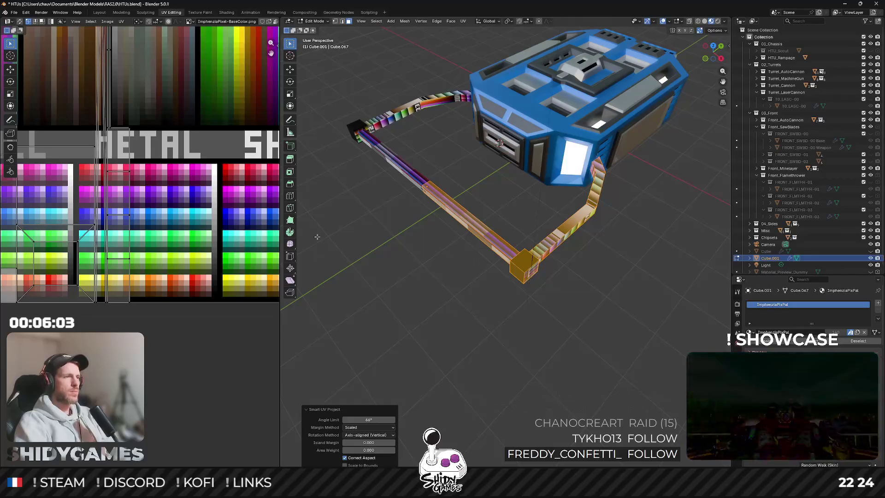
key(u)
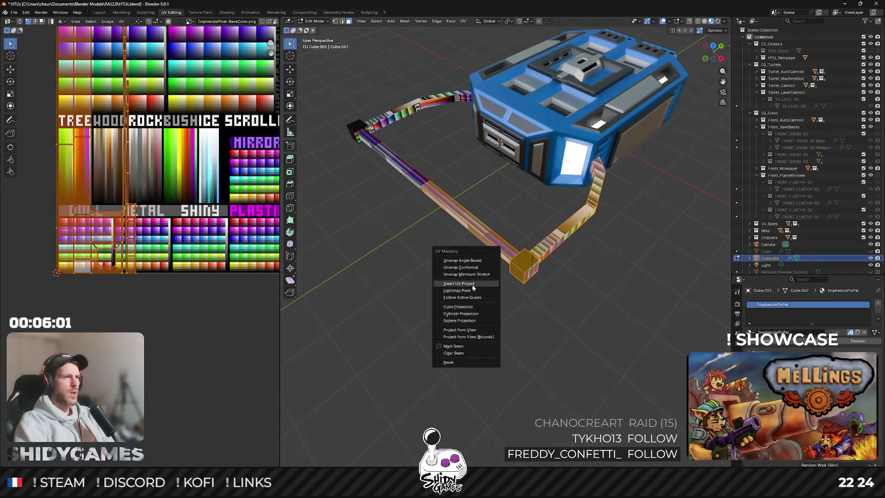
click(472, 288)
click(469, 352)
scroll(226, 282, down, 2)
Shrink the frame's UVs and place them on the light-blue palette swatch.
key(s)
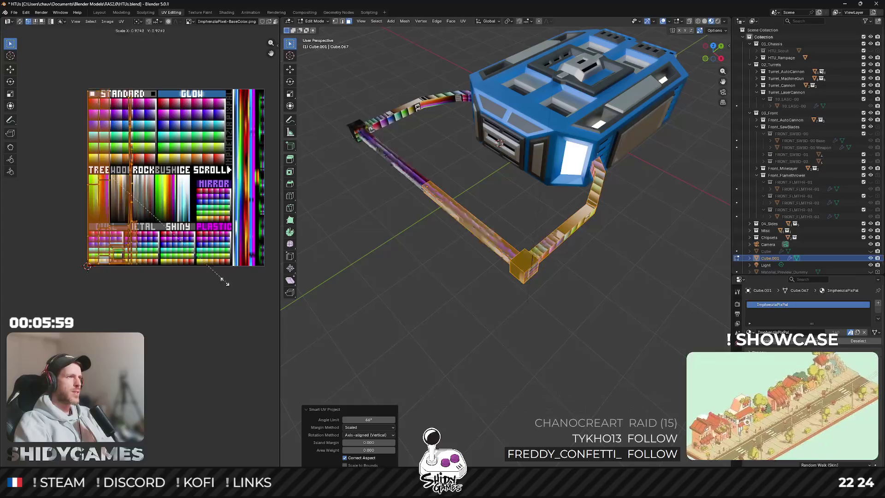
click(147, 230)
key(g)
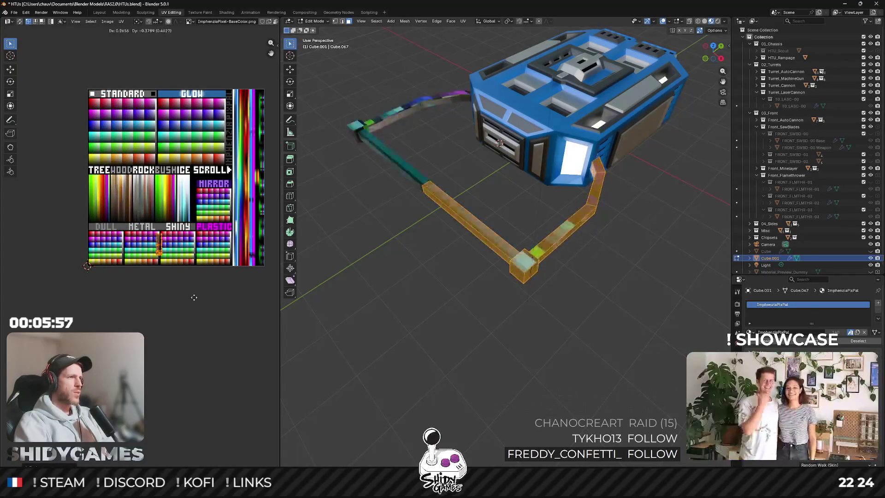
click(194, 297)
scroll(165, 248, up, 5)
key(s)
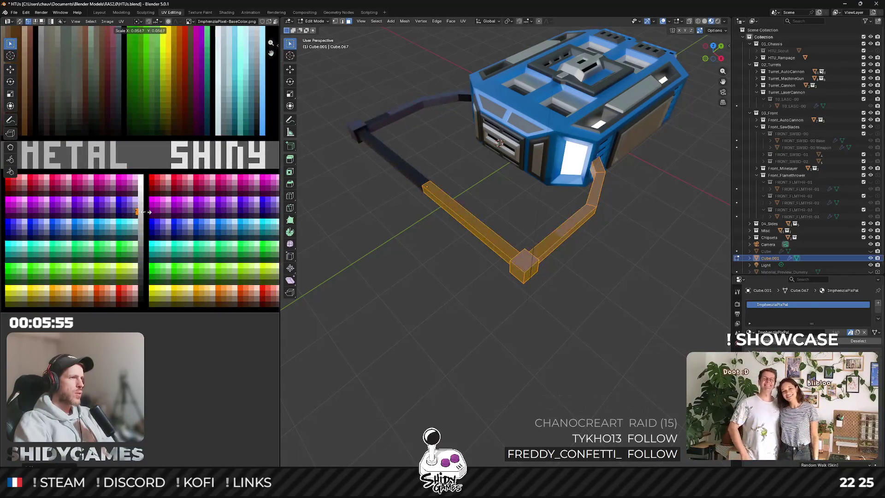
click(143, 211)
scroll(143, 212, up, 4)
key(g)
click(183, 349)
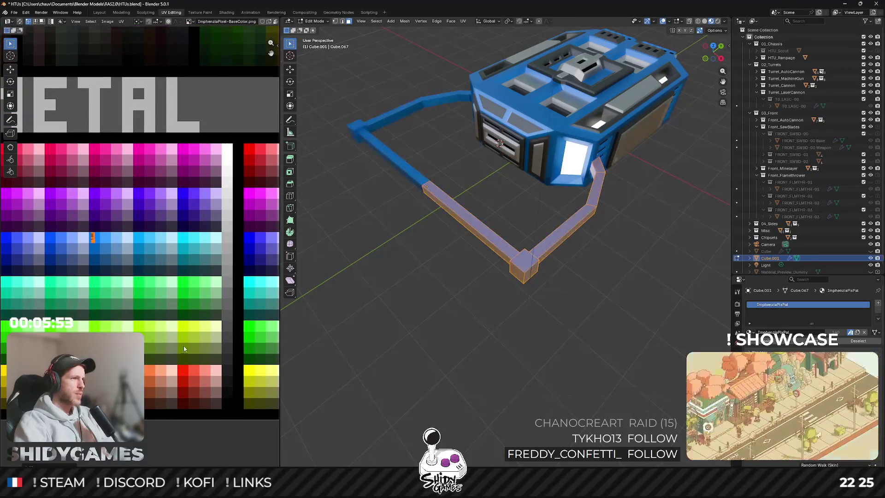
Move the front strip loop's UVs onto a pink swatch and return to Object Mode.
alt+click(485, 232)
scroll(198, 106, down, 4)
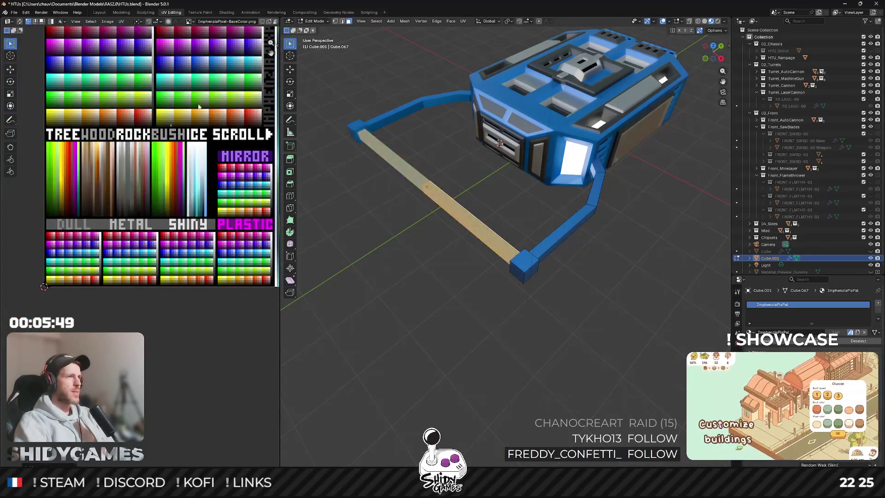
scroll(199, 107, up, 3)
key(g)
scroll(183, 187, up, 2)
scroll(183, 187, up, 5)
key(Tab)
click(440, 323)
mouse_move(439, 323)
mouse_down()
mouse_move(405, 291)
mouse_move(470, 273)
mouse_move(406, 299)
mouse_move(431, 301)
mouse_move(459, 278)
mouse_move(442, 288)
mouse_up()
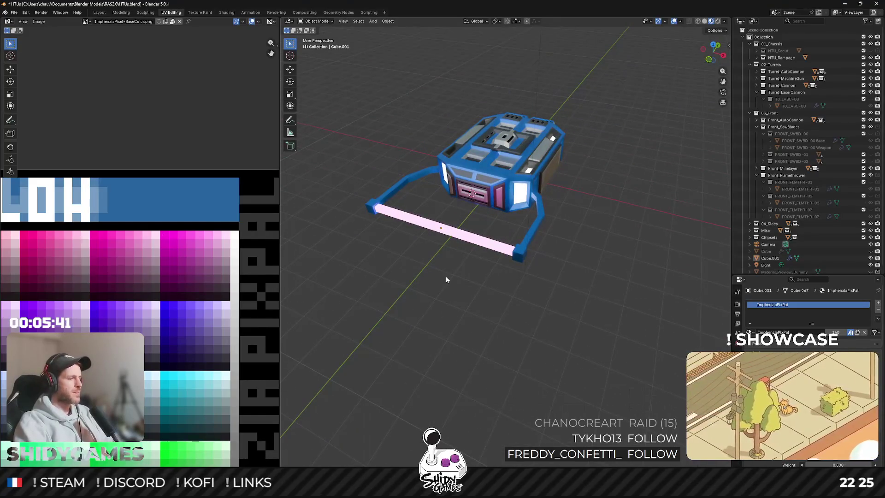
Orbit around the launcher to inspect the pink bar, then re-enter Edit Mode on Cube.001.
mouse_move(455, 253)
mouse_down()
mouse_move(487, 250)
mouse_move(533, 270)
mouse_move(557, 237)
mouse_up()
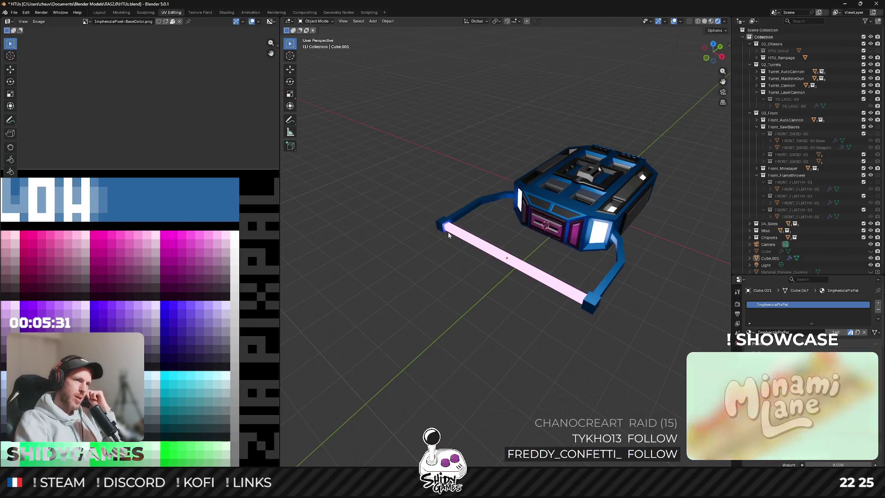
mouse_move(536, 226)
mouse_down()
mouse_move(457, 220)
mouse_move(445, 264)
mouse_move(443, 250)
mouse_up()
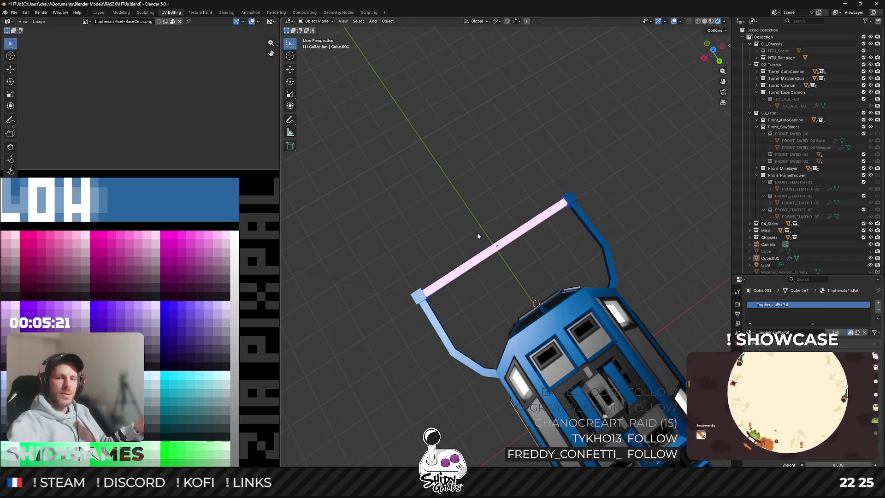
mouse_move(516, 272)
mouse_down()
mouse_move(520, 189)
mouse_move(565, 206)
mouse_move(552, 220)
mouse_move(576, 289)
mouse_up()
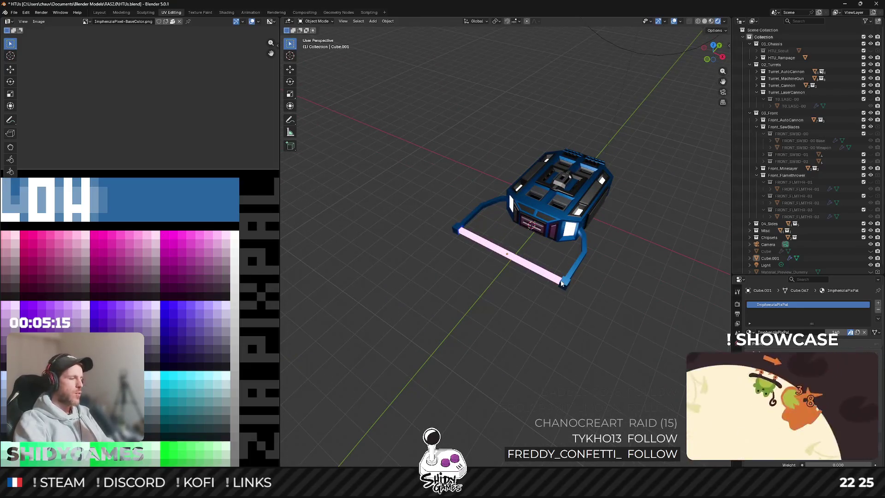
key(Tab)
drag(570, 277, 577, 292)
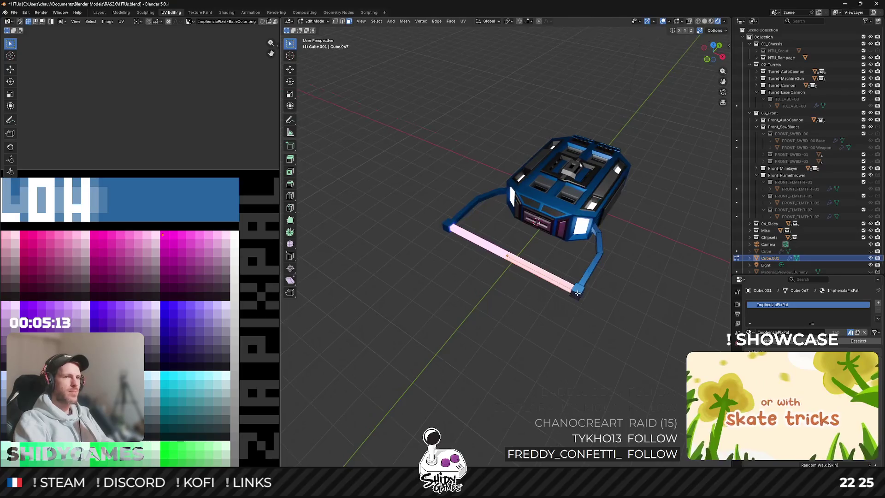
Select the corner cube's faces and view them from Top view.
click(713, 47)
scroll(608, 274, up, 5)
mouse_move(683, 262)
mouse_down()
mouse_move(608, 225)
mouse_move(530, 205)
mouse_move(558, 187)
mouse_up()
scroll(532, 287, up, 2)
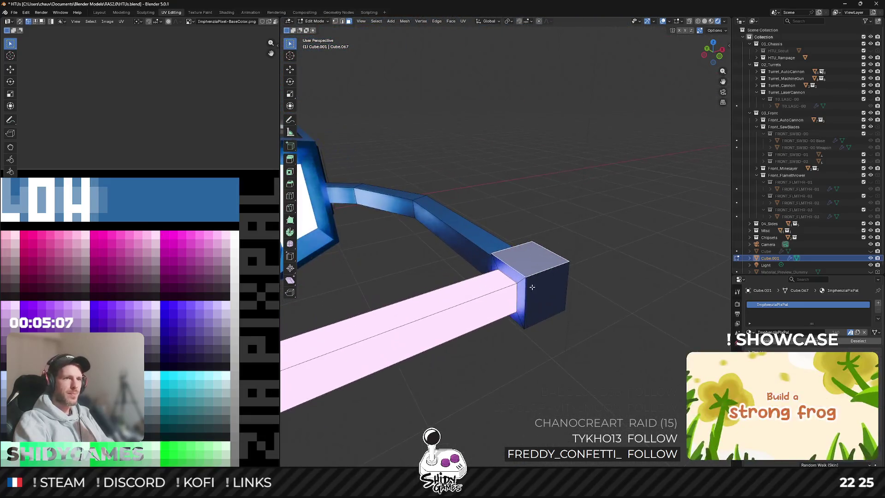
mouse_move(524, 280)
mouse_down()
mouse_move(509, 286)
mouse_move(514, 242)
mouse_up()
click(509, 287)
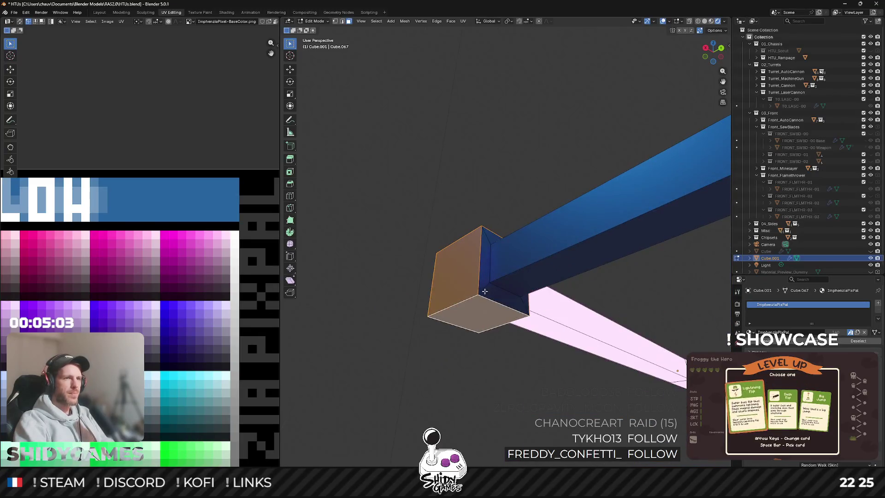
scroll(514, 242, down, 5)
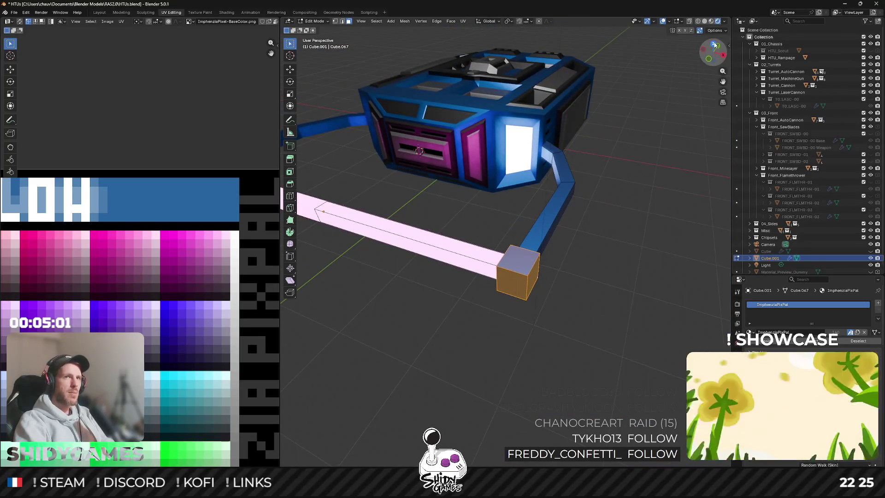
key(KP_7)
scroll(613, 187, down, 6)
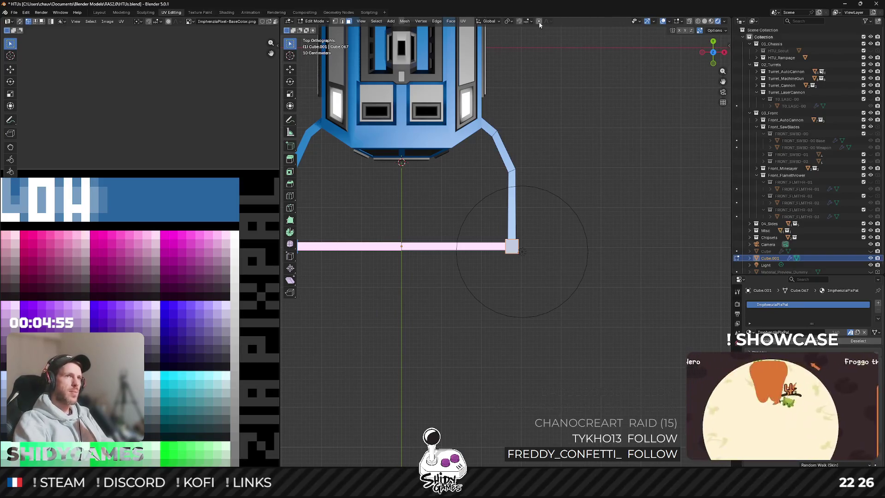
Move the corner outward along X to lengthen the front bar, then exit Edit Mode.
key(x)
scroll(594, 207, down, 2)
scroll(597, 207, down, 5)
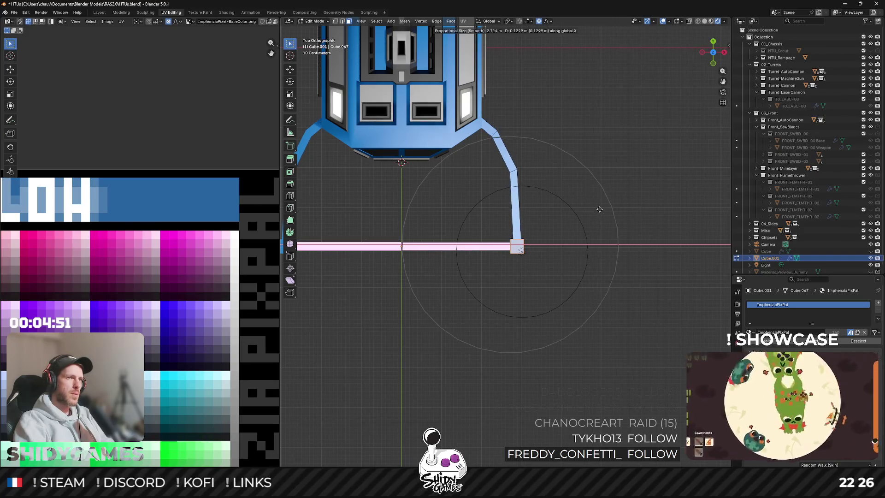
scroll(618, 208, up, 1)
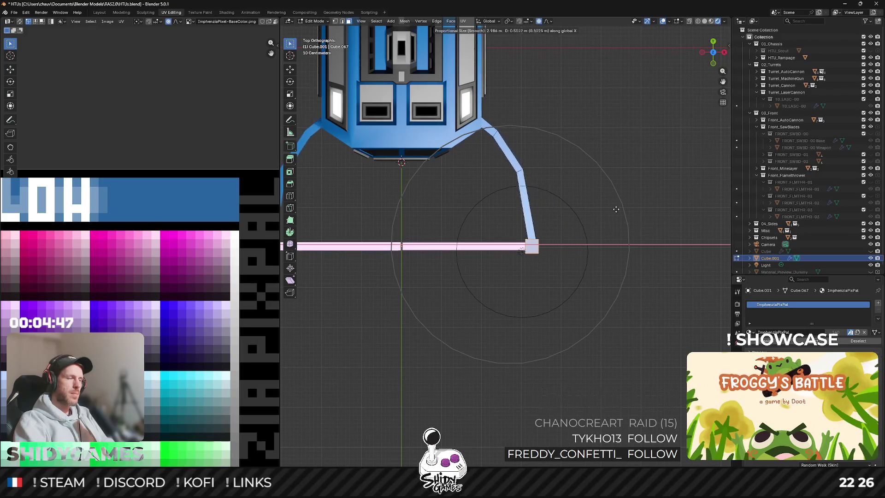
right_click(597, 210)
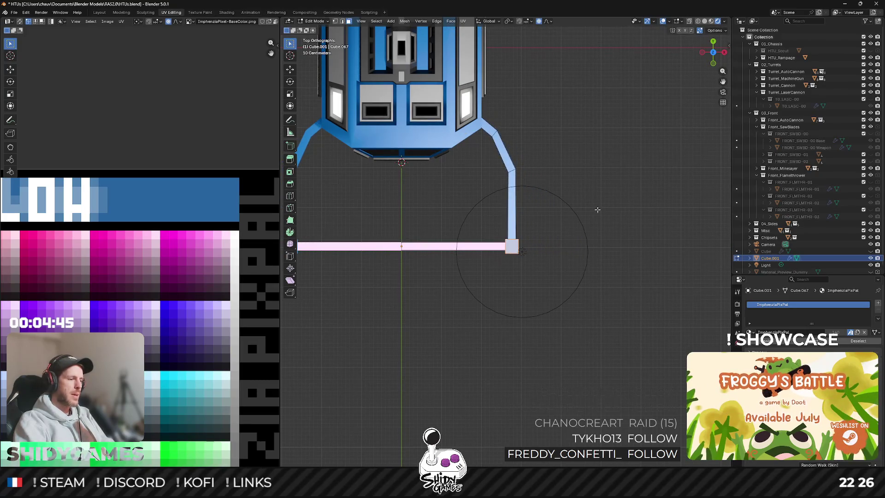
key(g)
key(x)
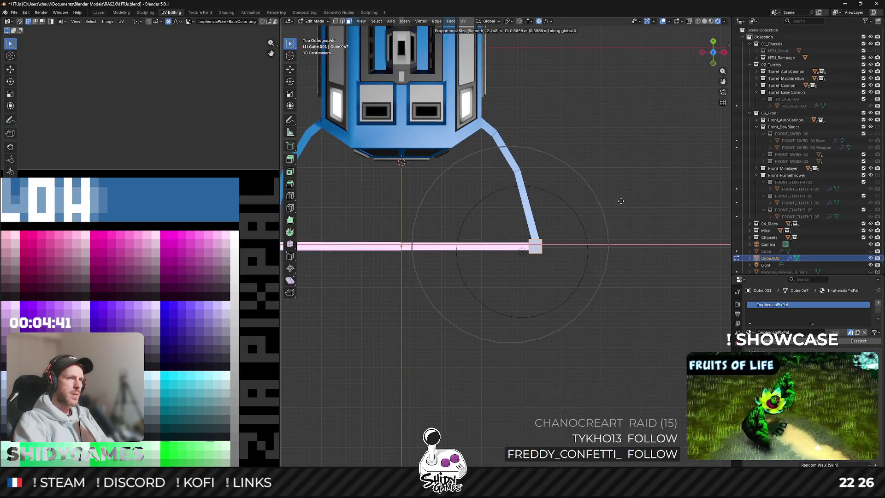
click(606, 259)
key(Tab)
mouse_move(606, 259)
mouse_down()
mouse_move(589, 203)
mouse_move(681, 188)
mouse_move(494, 177)
mouse_move(482, 225)
mouse_move(490, 233)
mouse_move(401, 174)
mouse_move(416, 221)
mouse_up()
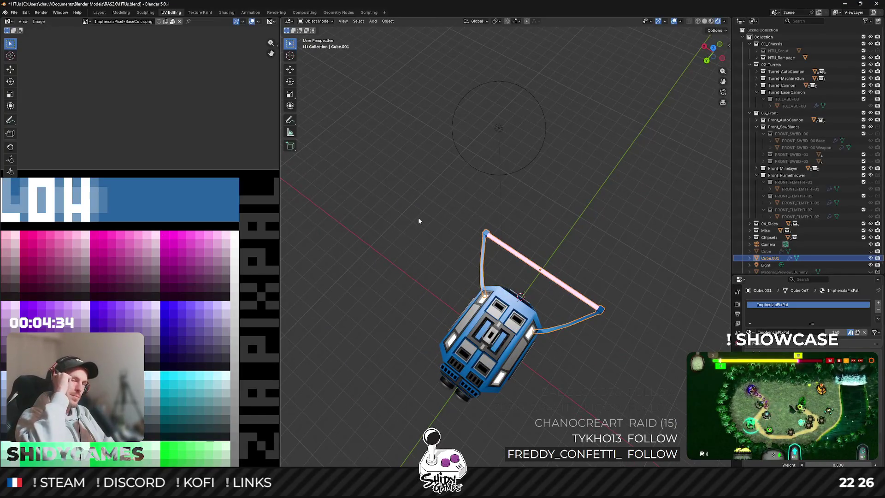
Make the TO_LASC-00 laser cannon turret visible on the vehicle.
drag(418, 221, 615, 273)
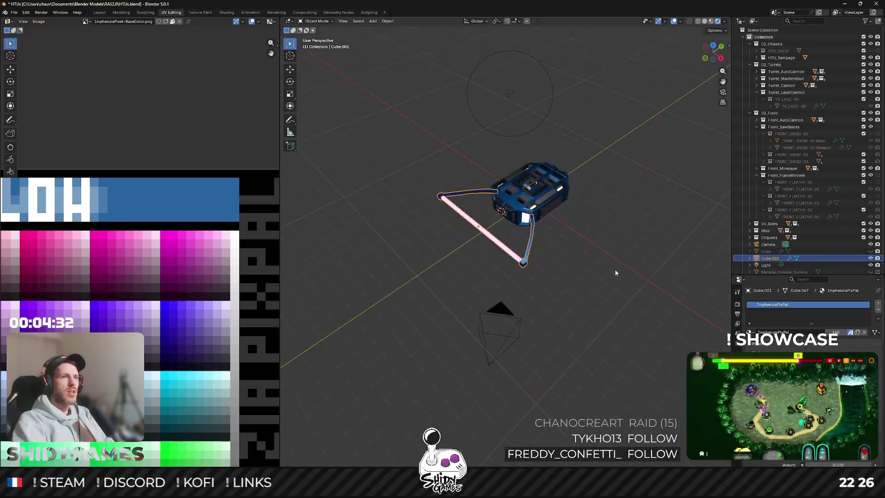
click(871, 99)
drag(548, 152, 535, 173)
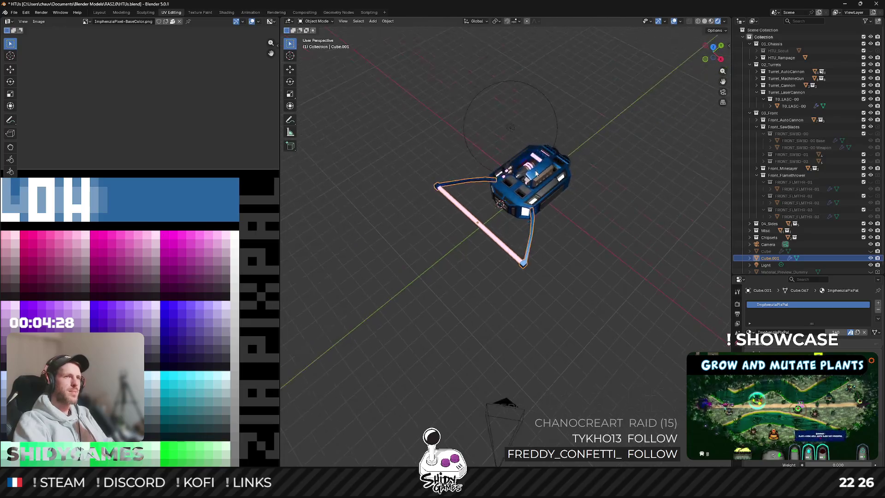
scroll(578, 178, up, 5)
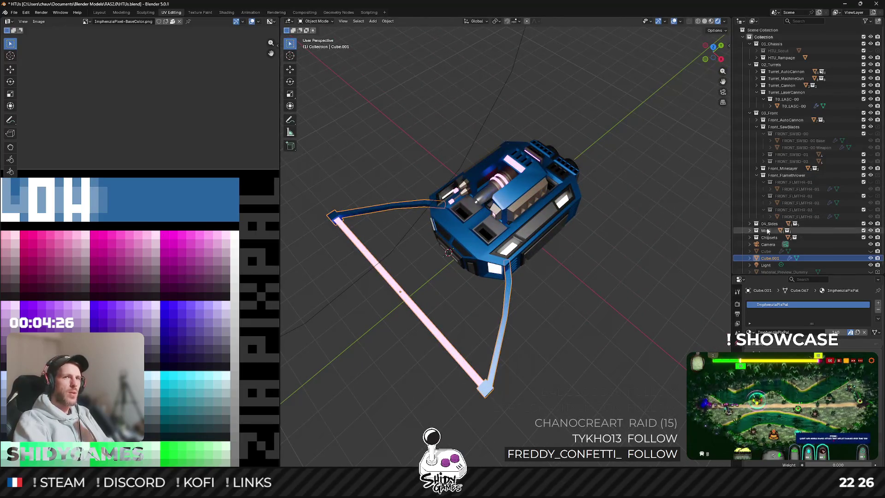
Expand 04_Sides > Side_AutoCannon and briefly preview the SACN-00 side cannons.
click(749, 224)
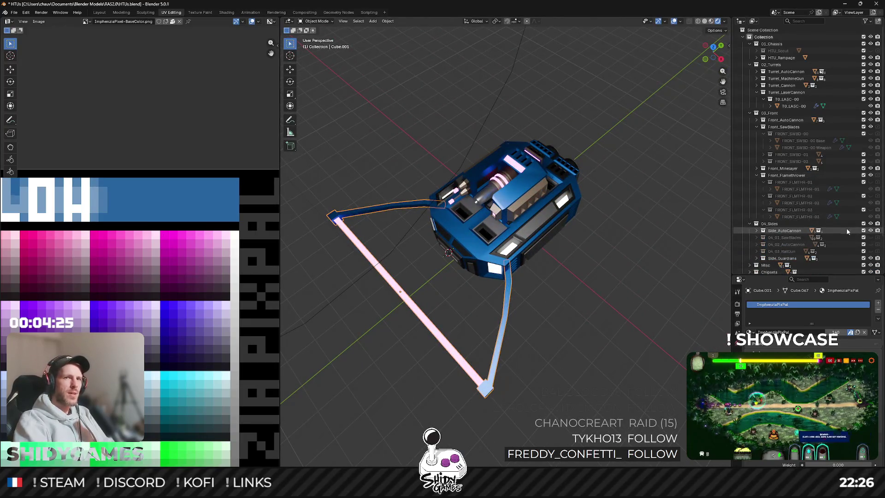
click(756, 230)
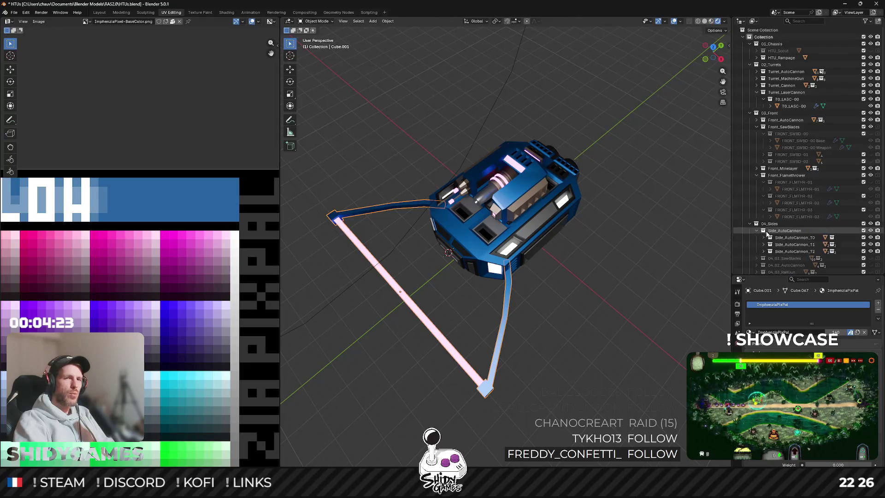
click(756, 230)
click(756, 230)
click(764, 237)
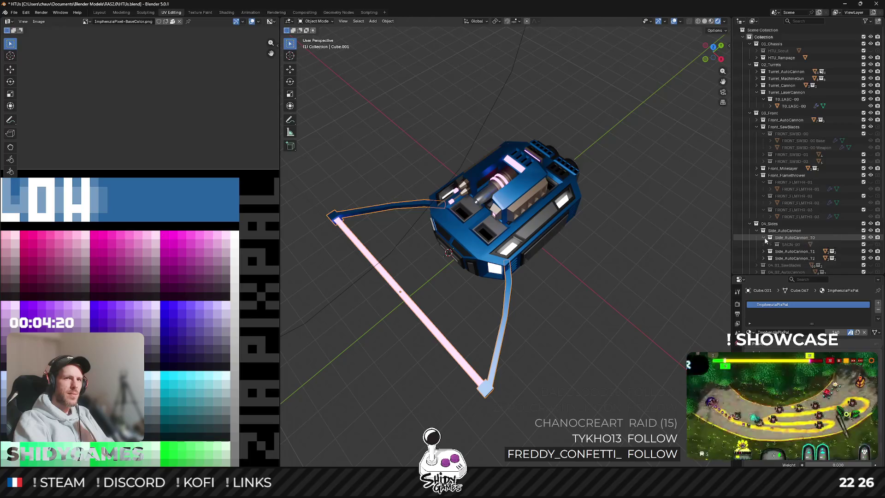
click(871, 244)
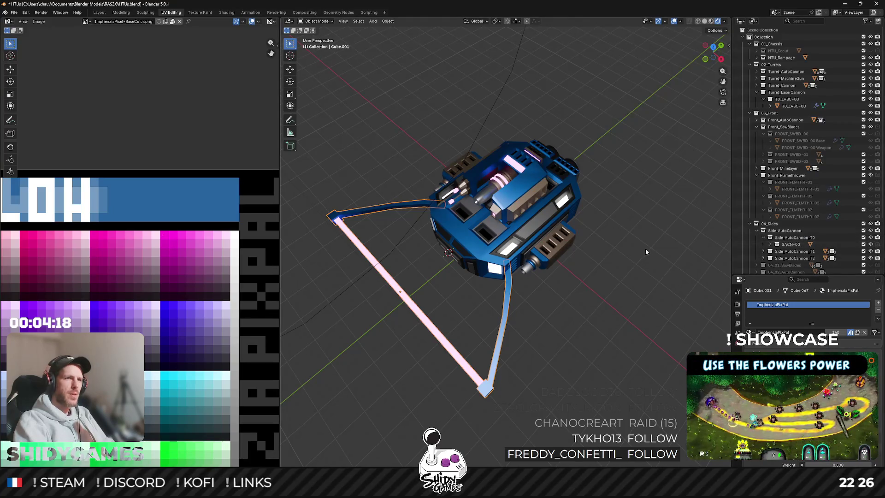
click(871, 244)
Show the SACN-02 side cannons from Side_AutoCannon_T2 on the vehicle.
click(763, 258)
scroll(869, 265, down, 1)
click(871, 258)
mouse_move(687, 255)
mouse_down()
mouse_move(649, 234)
mouse_move(646, 206)
mouse_move(621, 209)
mouse_move(615, 225)
mouse_move(608, 201)
mouse_move(626, 165)
mouse_move(559, 176)
mouse_move(550, 199)
mouse_move(492, 238)
mouse_up()
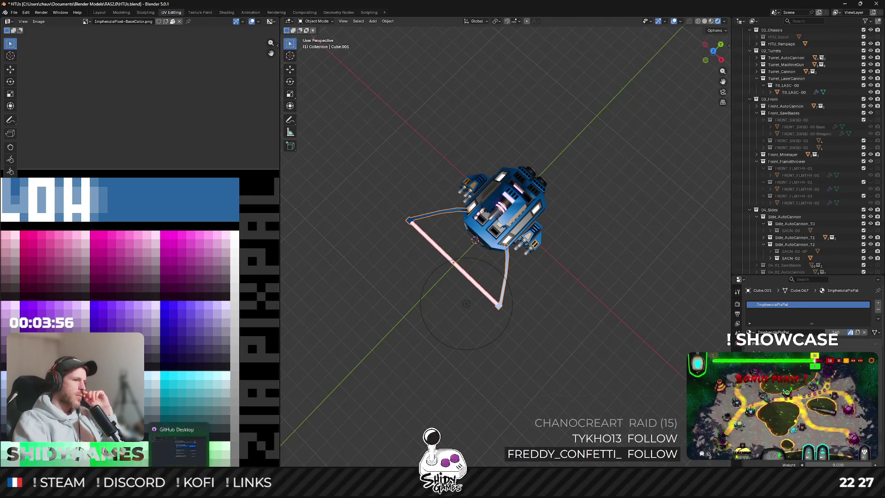
key(alt+Tab)
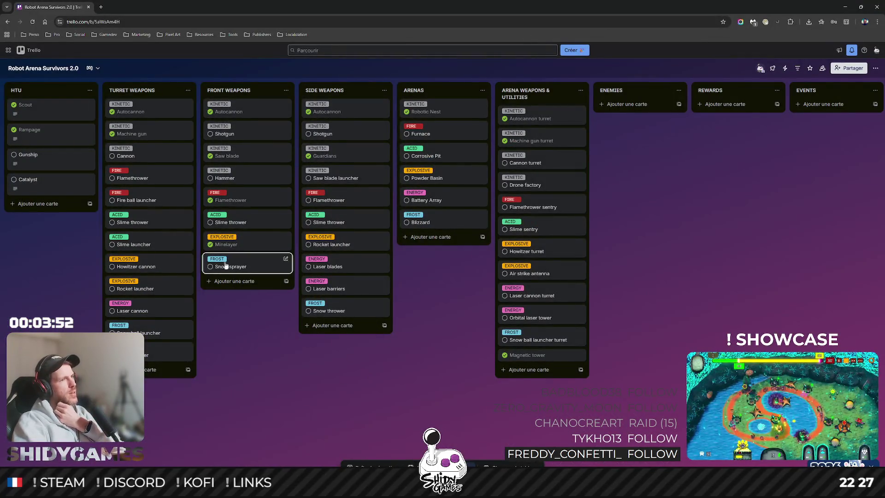
Create a 'Laser cutter' card in the Front Weapons list.
click(230, 281)
text(Laser c)
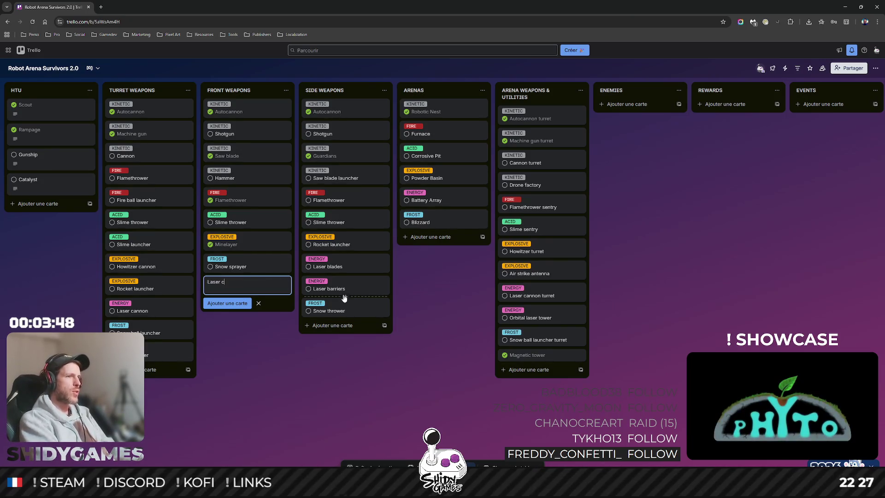
text(tter)
key(Return)
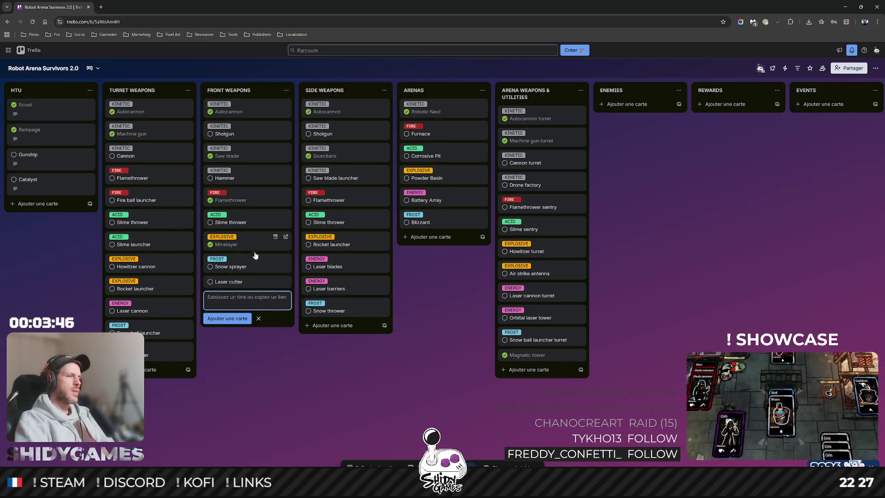
Give Laser cutter the ENERGY label and drag it above Snow sprayer.
click(232, 280)
click(334, 113)
click(316, 217)
click(259, 378)
click(259, 378)
drag(249, 293, 251, 263)
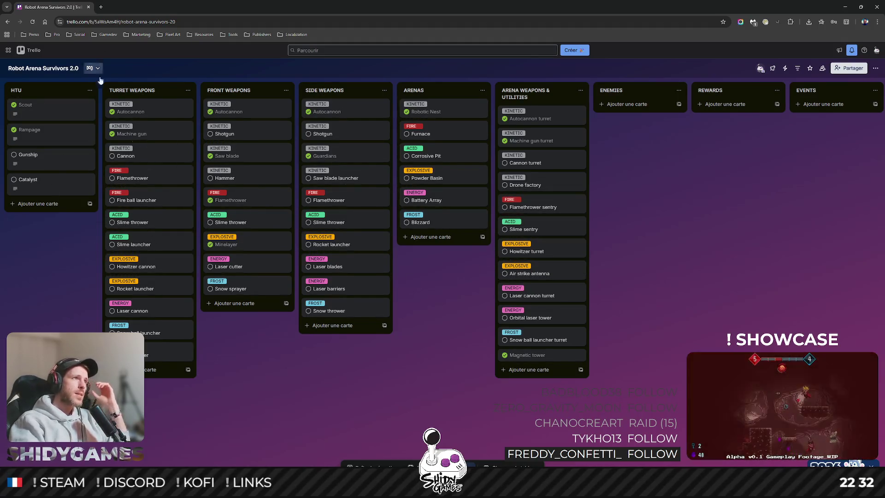
Drag across the Robot Arena Survivors 2.0 board to scroll its lists.
mouse_move(472, 380)
mouse_down()
mouse_move(417, 362)
mouse_move(529, 369)
mouse_up()
Scroll the board to bring the GAME list into view, then return to Unity.
mouse_move(742, 322)
mouse_down()
mouse_move(584, 321)
mouse_move(701, 333)
mouse_move(529, 322)
mouse_move(801, 320)
mouse_up()
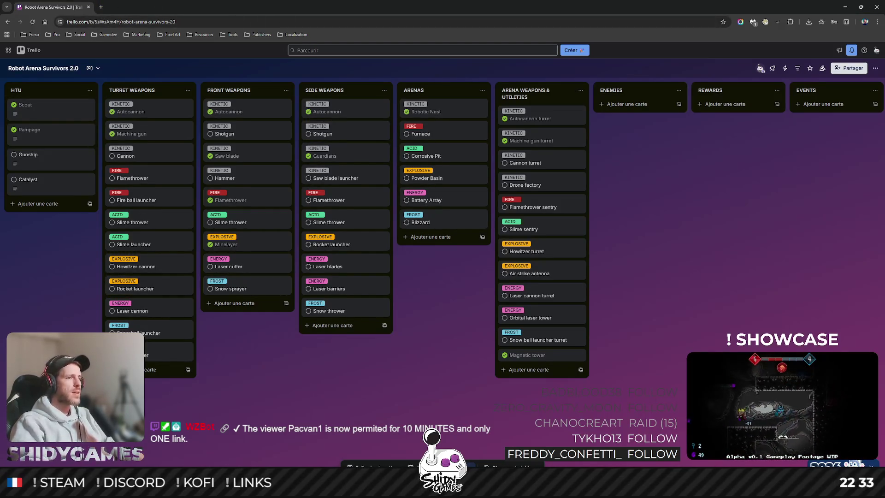
key(alt+Tab)
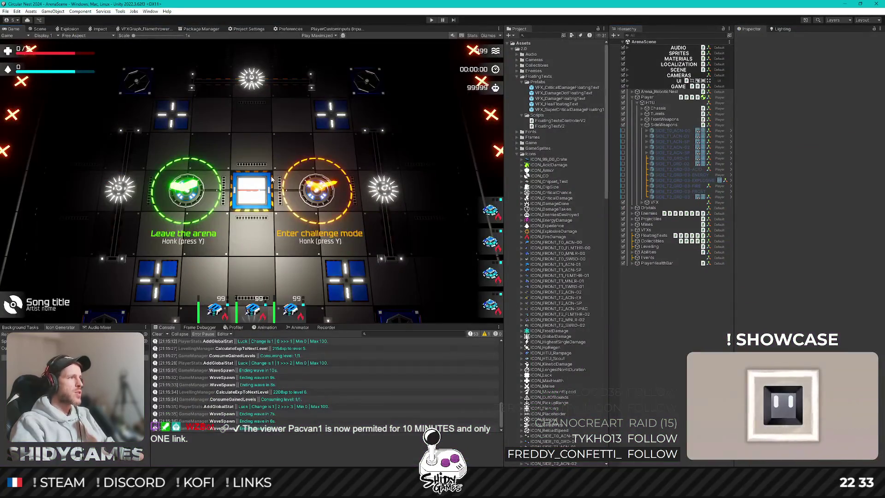
Set the Game view to play focused instead of maximized and enter play mode in ArenaScene.
click(319, 36)
click(316, 41)
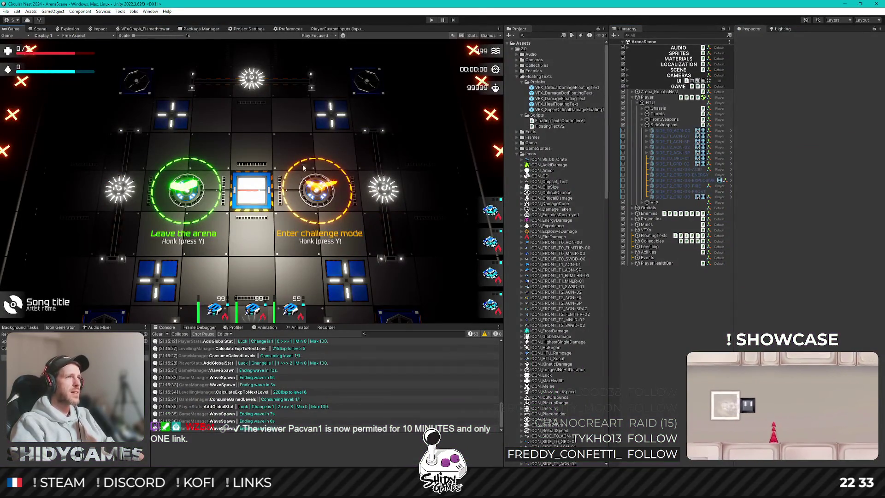
click(430, 20)
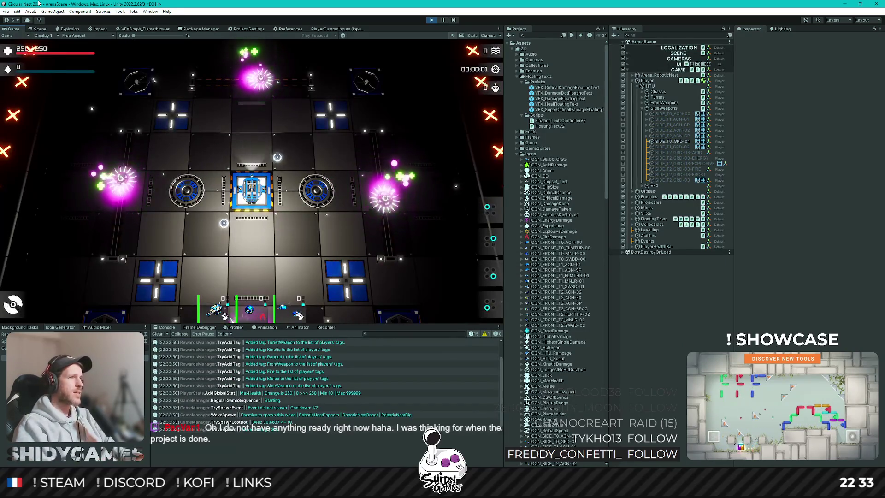
Steer the robot around the arena with WASD until the first level-up screen appears.
key(a)
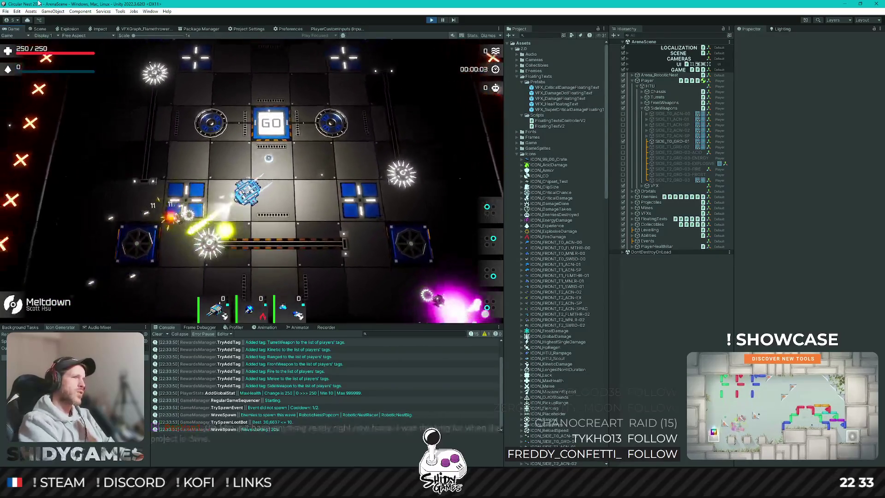
key(s)
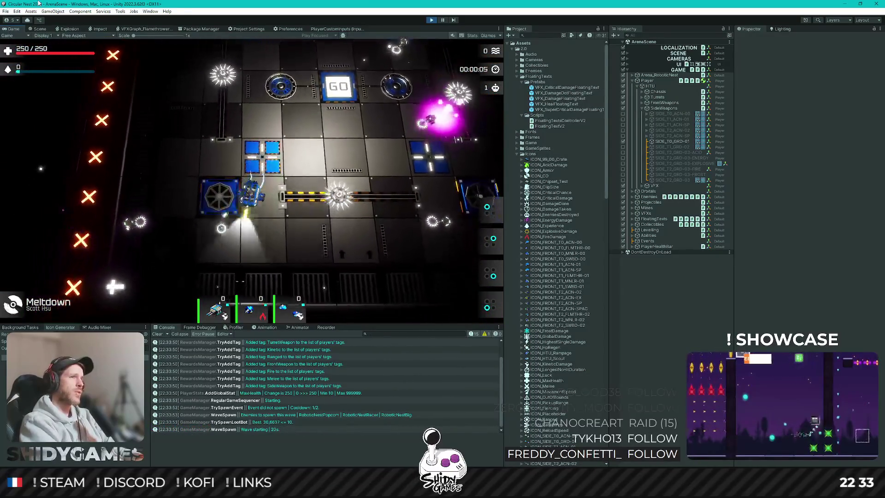
key(d)
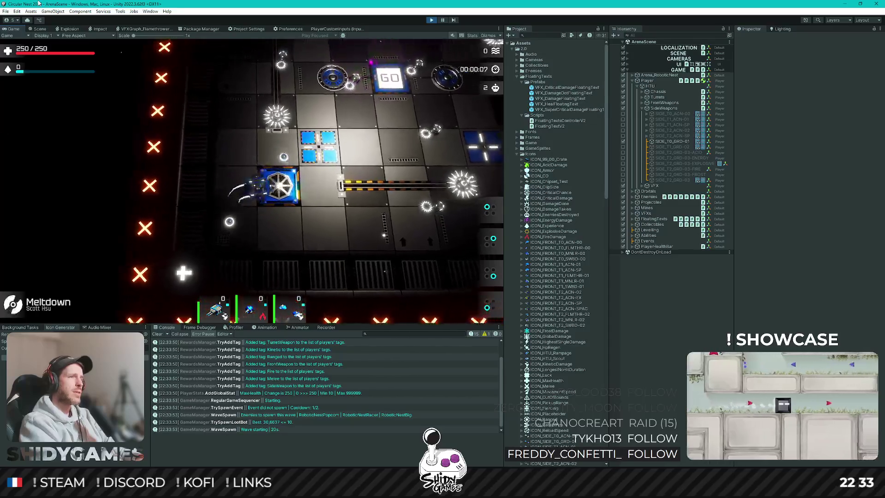
key(w)
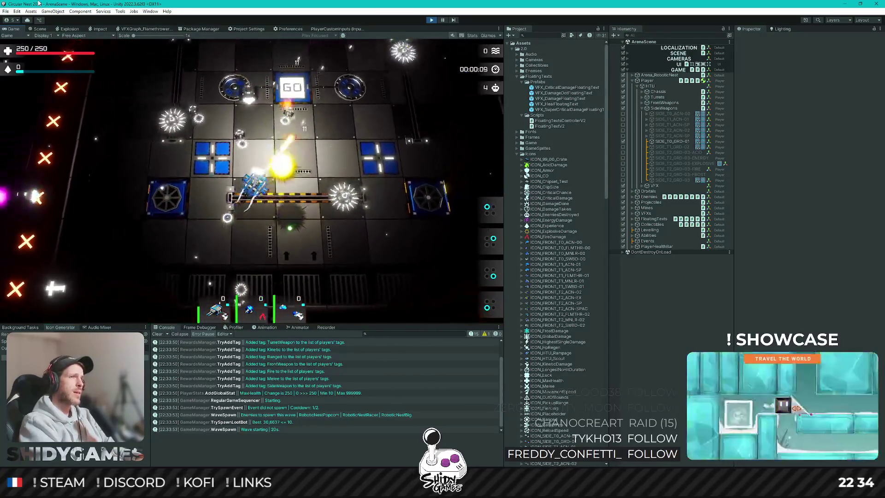
key(d)
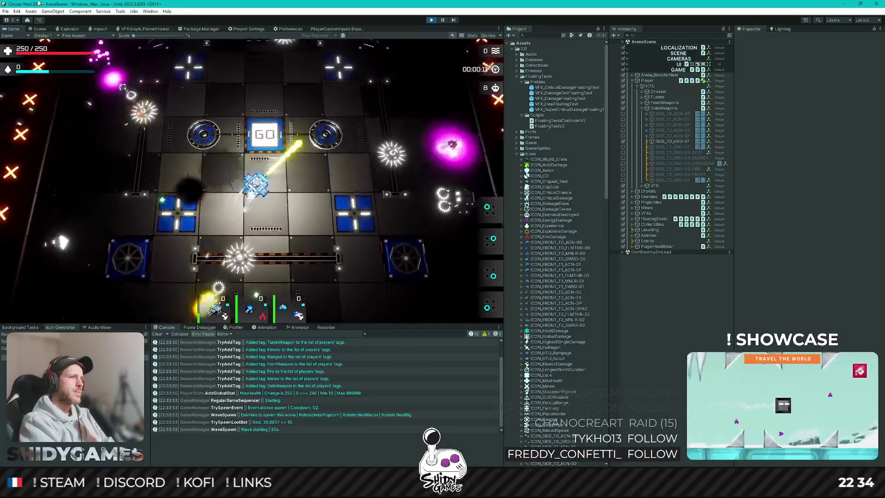
key(a)
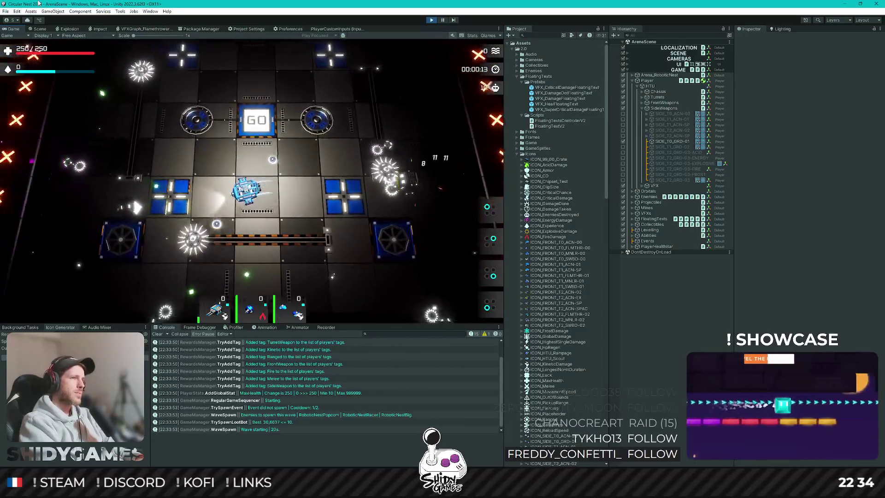
key(s)
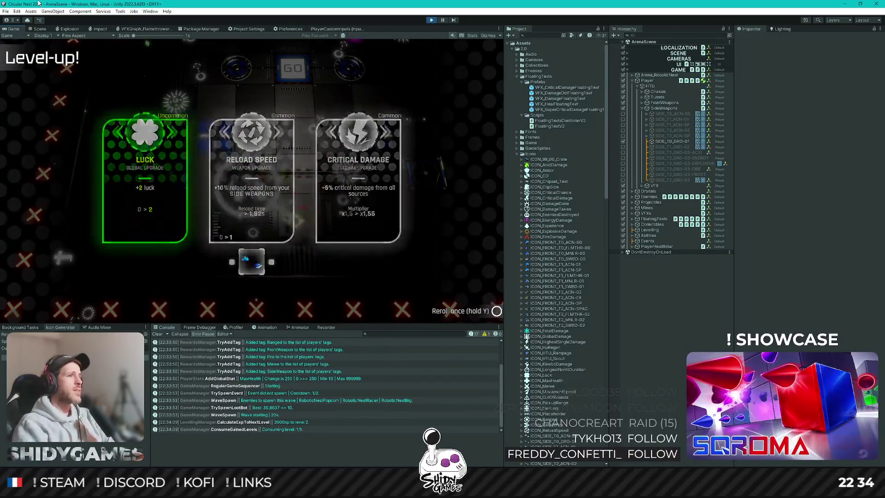
Pick the Luck, Magazine Size and Total Health upgrades while moving the robot between waves.
key(Return)
key(w)
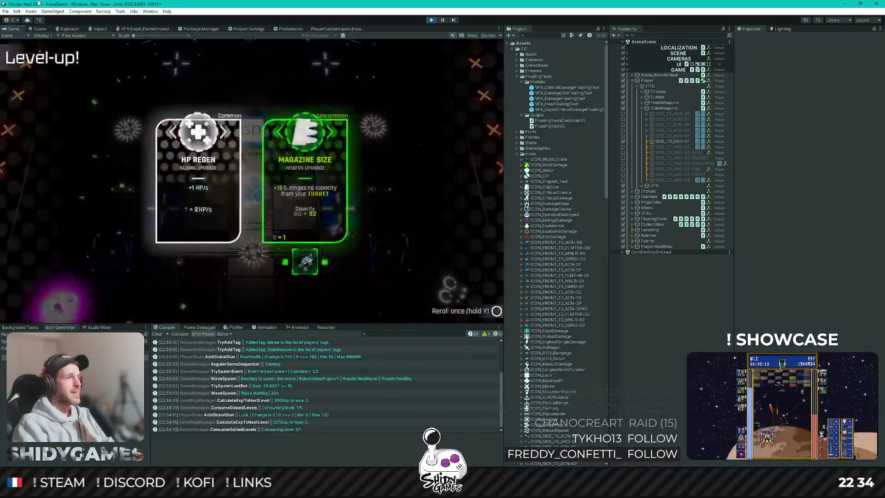
key(Return)
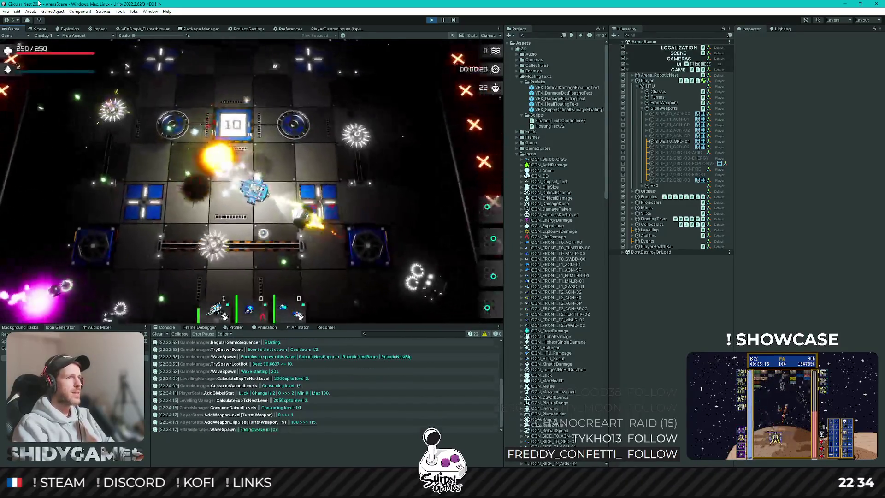
key(s)
key(d)
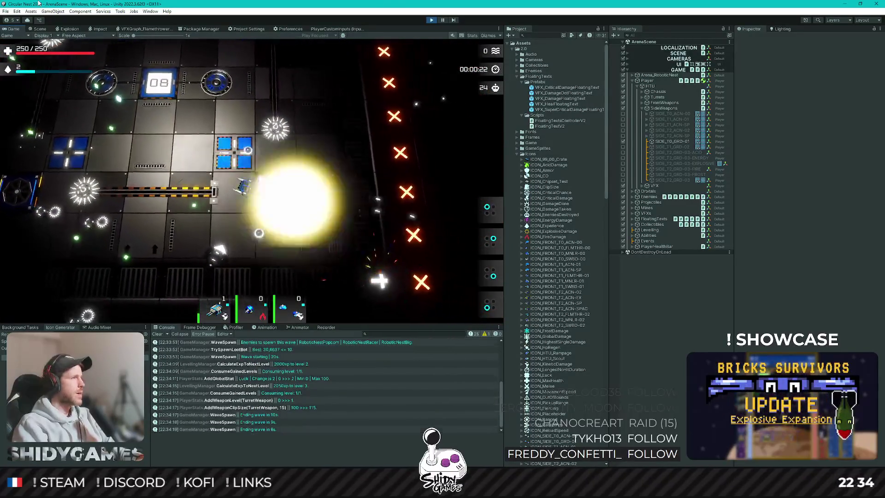
key(a)
key(s)
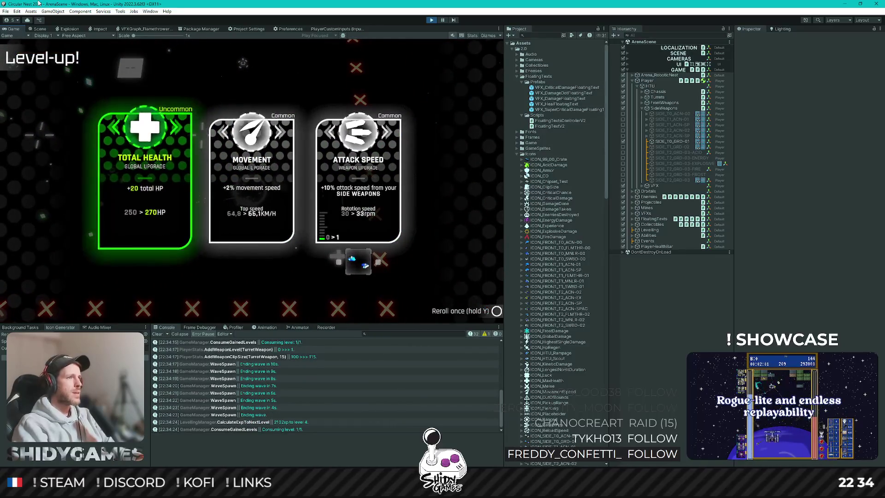
key(Return)
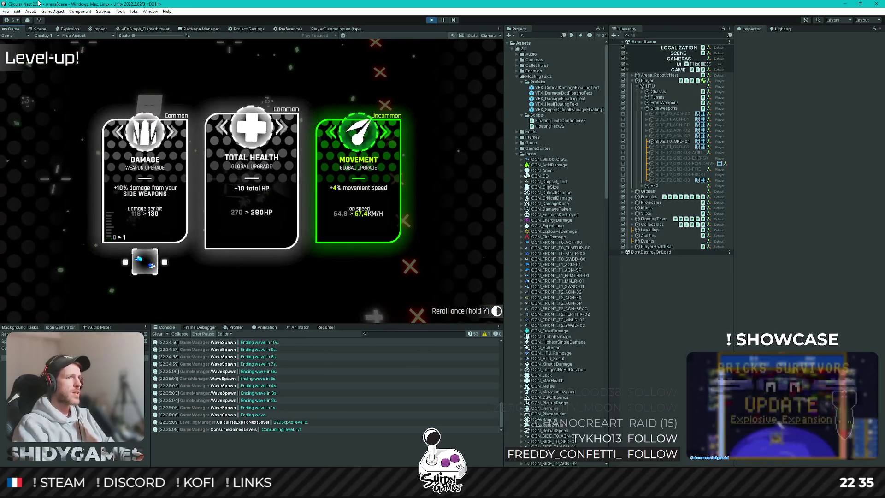
Take Magazine Size, Pickup Range, Luck, Critical Chance, Global Damage and turret Reload Speed upgrades.
key(Return)
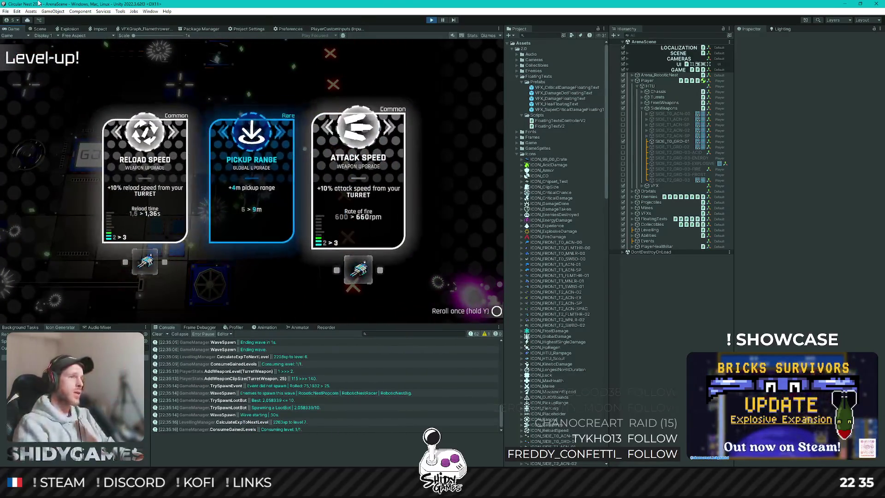
key(Return)
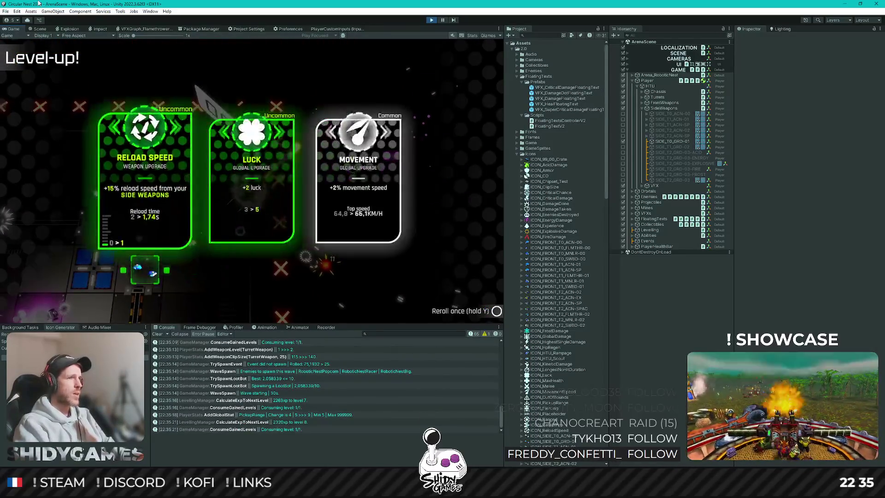
key(Right)
key(Return)
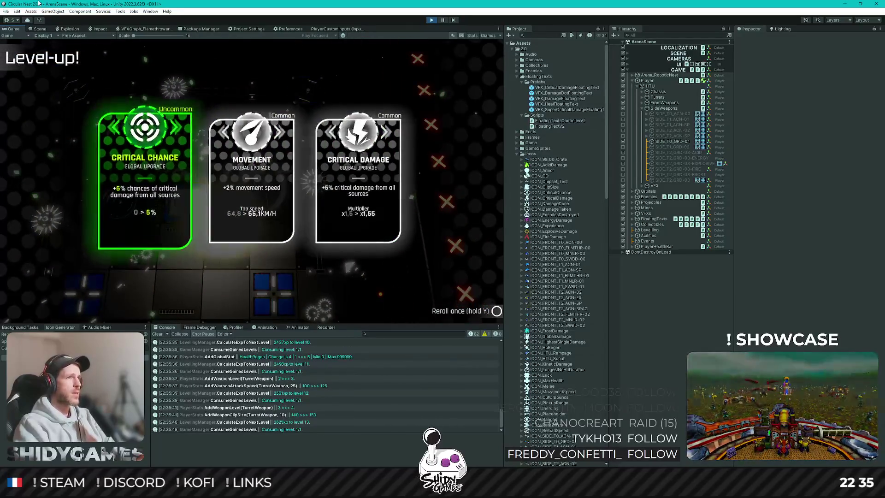
key(Return)
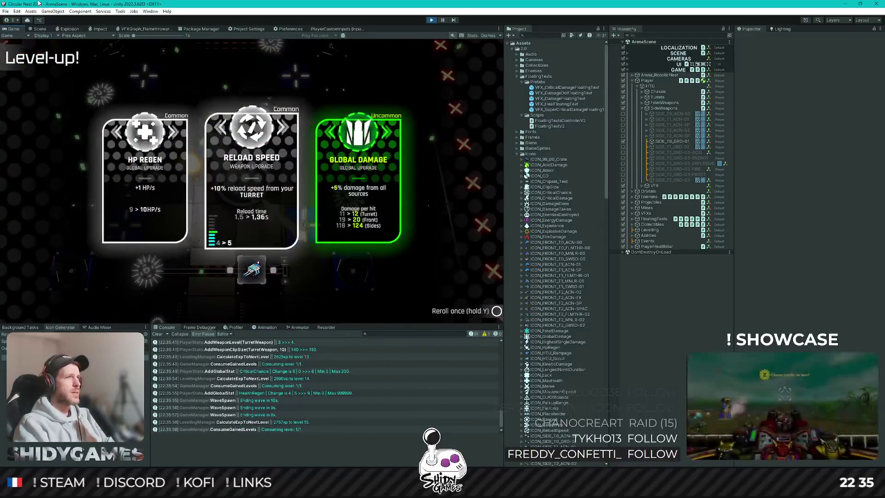
key(Return)
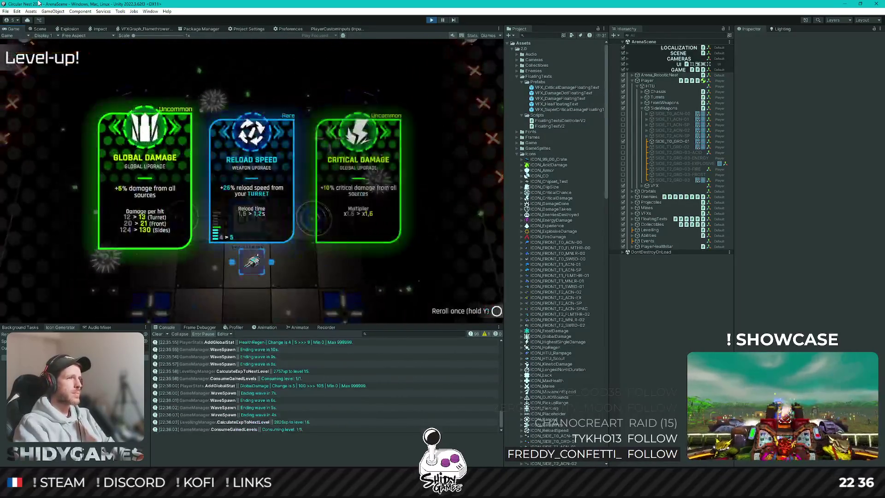
key(Return)
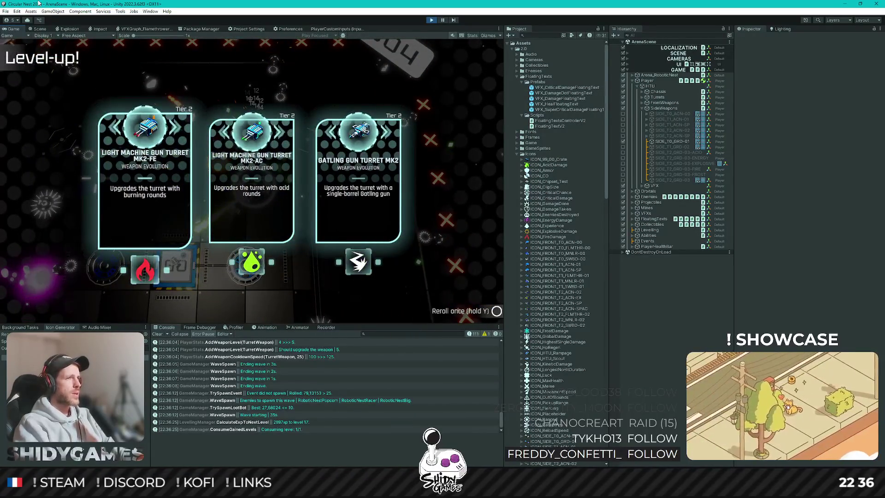
Compare Gatling Gun MK2, burning-rounds MK2-FE and acid-rounds MK2-AC evolutions, then maximize the ShidyGames site.
key(Right)
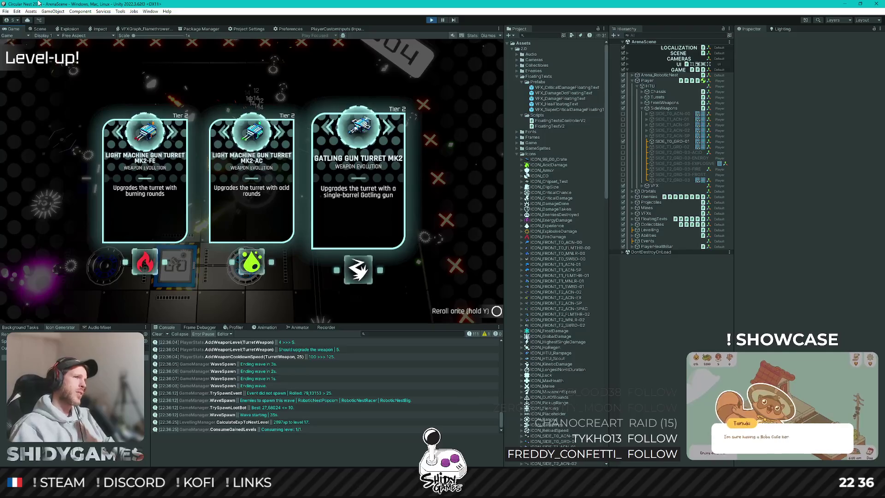
key(Right)
key(Left)
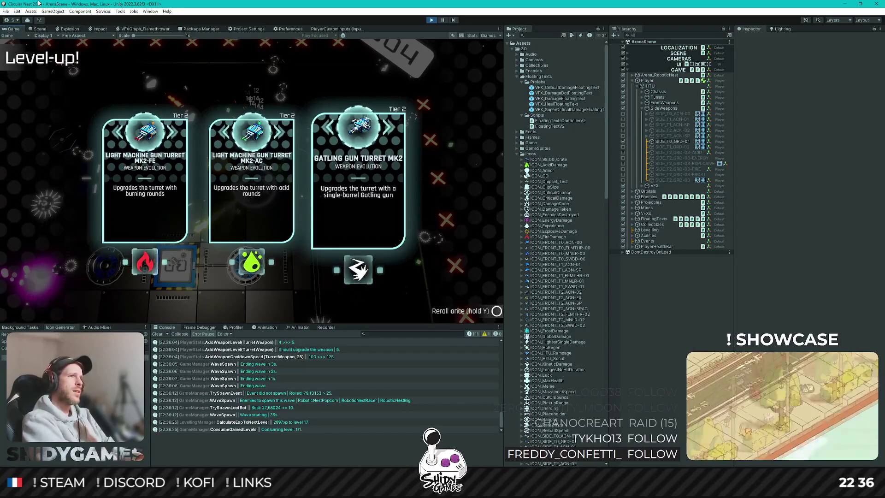
key(Right)
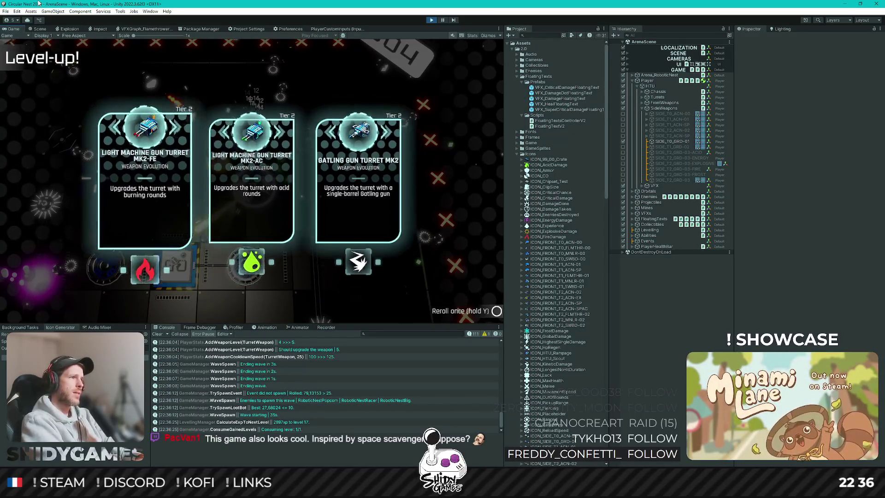
key(Right)
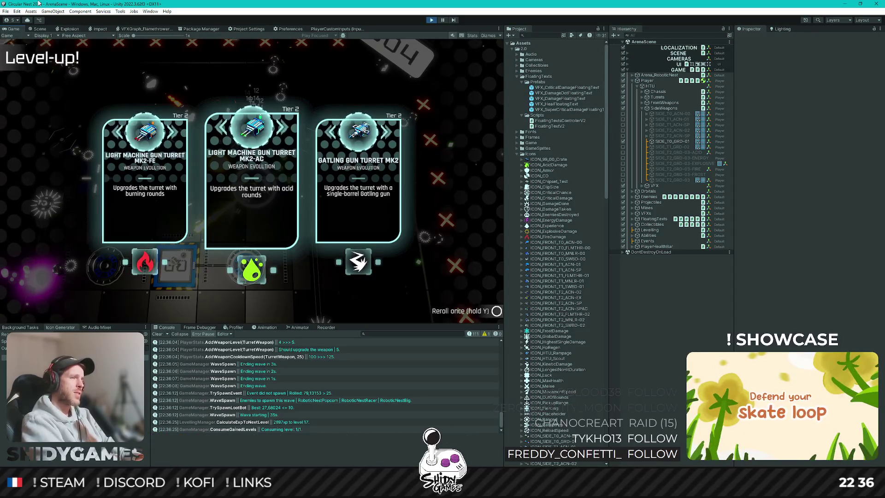
key(Left)
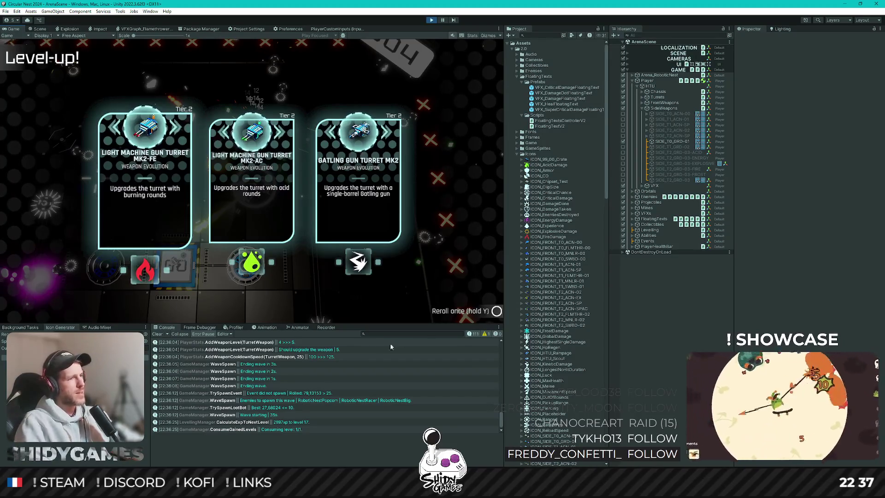
mouse_move(181, 488)
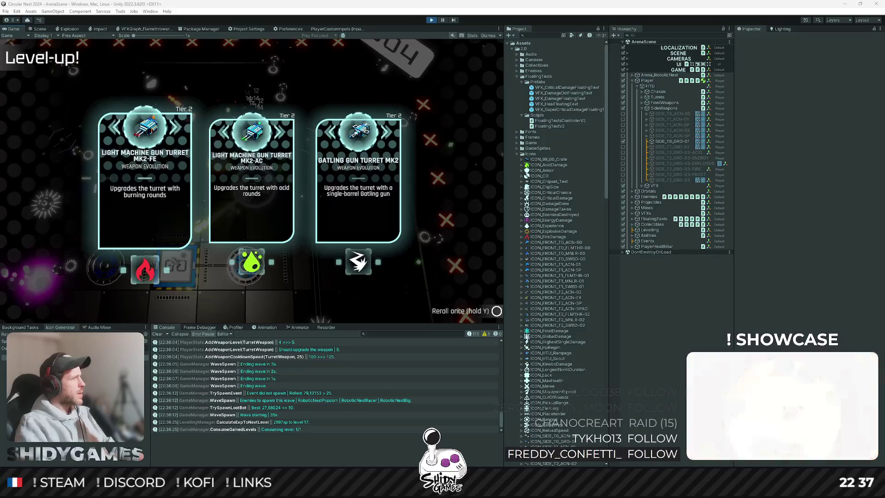
key(super+Up)
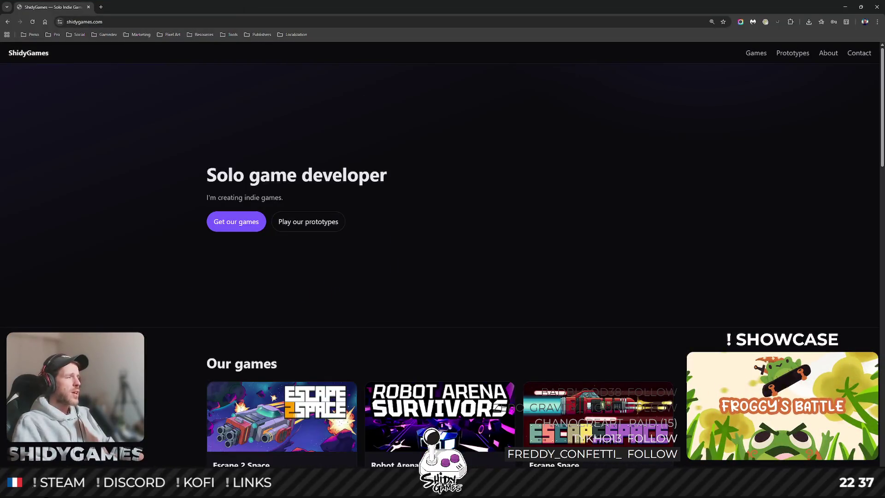
Open Circular Nest's itch.io page from the Our prototypes section.
scroll(547, 189, down, 10)
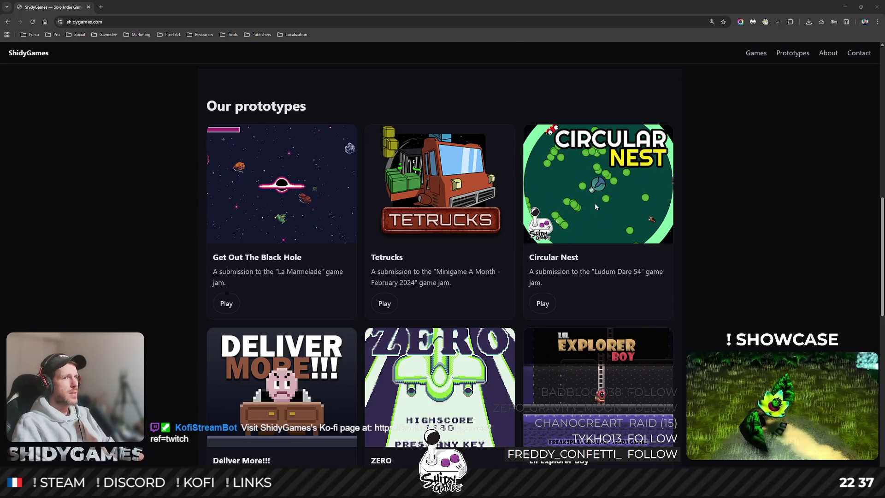
click(542, 304)
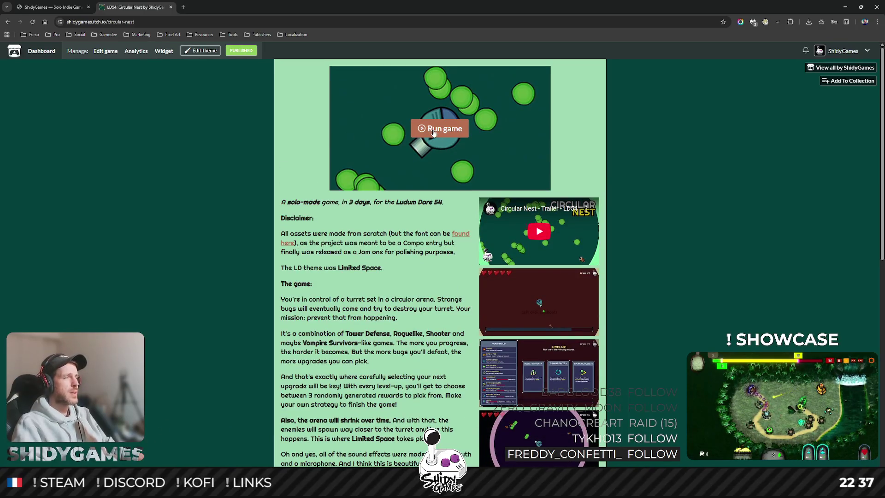
Launch the Circular Nest web build full screen and fire a few turret shots.
click(432, 133)
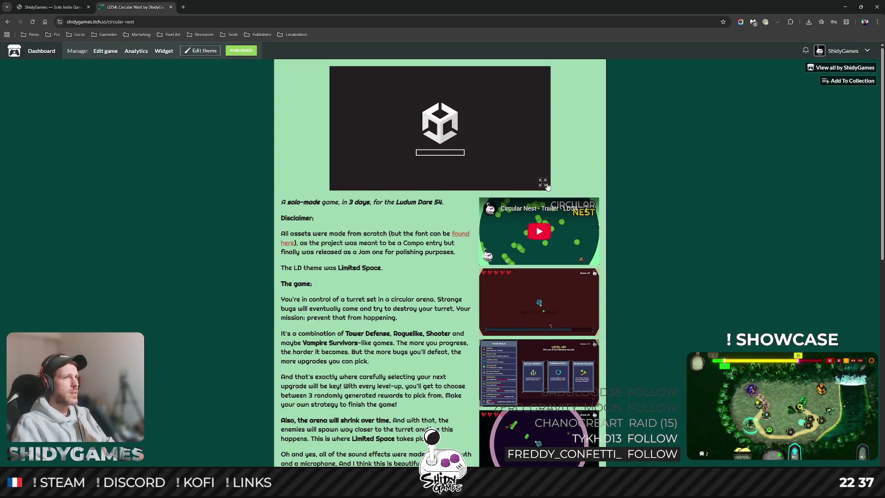
click(545, 184)
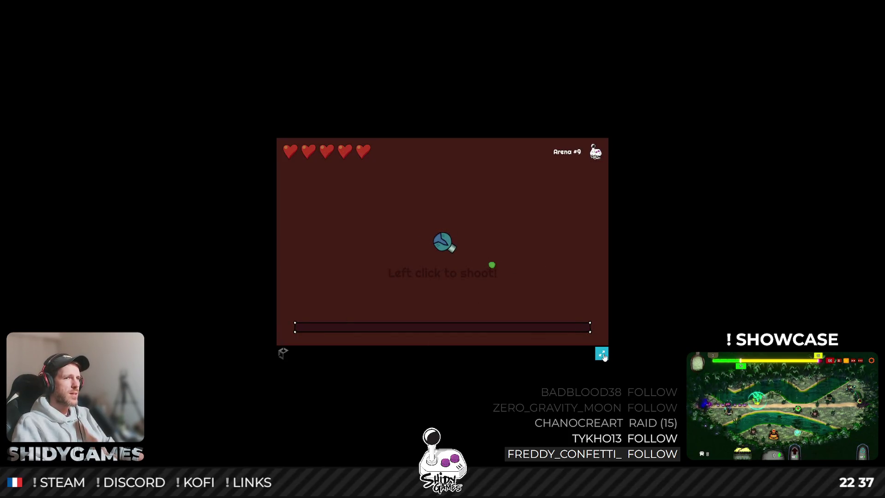
click(473, 188)
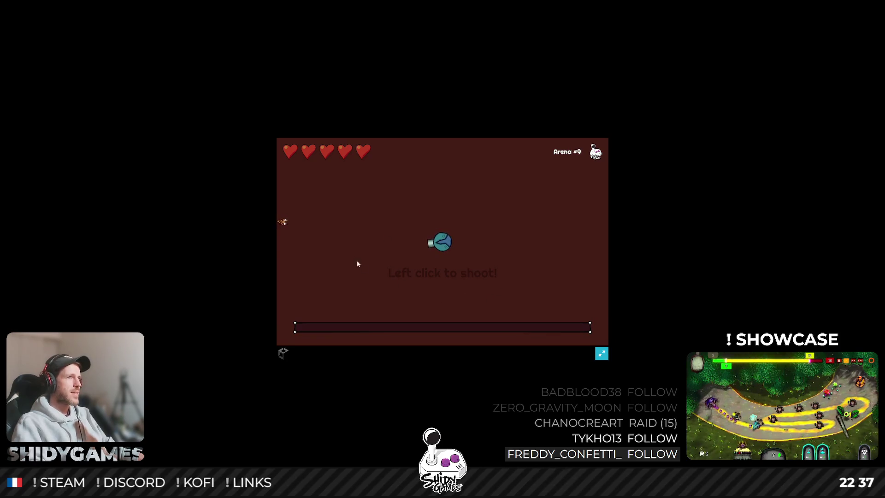
click(357, 233)
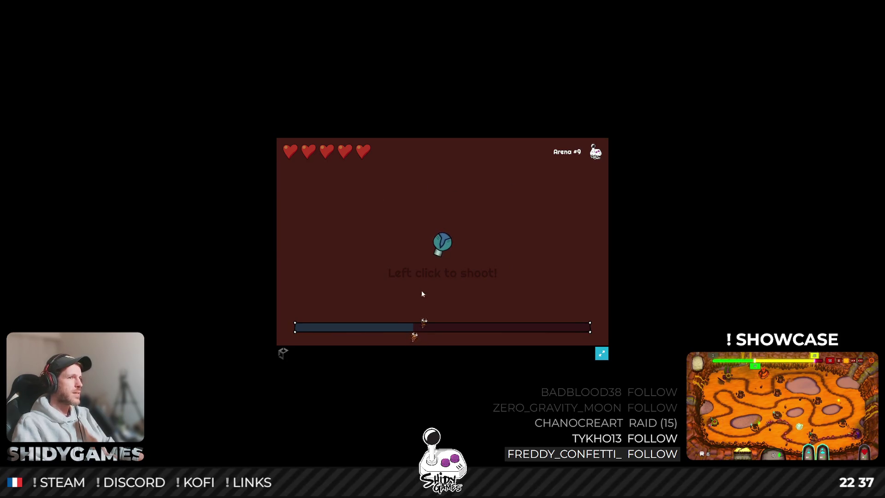
key(Escape)
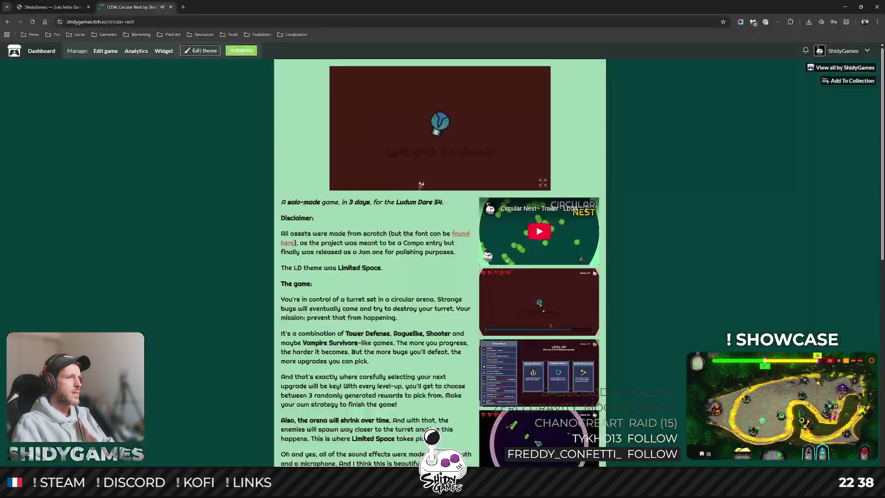
Play full screen again, pick a level-up upgrade and shoot bugs, then return to the page.
click(542, 183)
key(Escape)
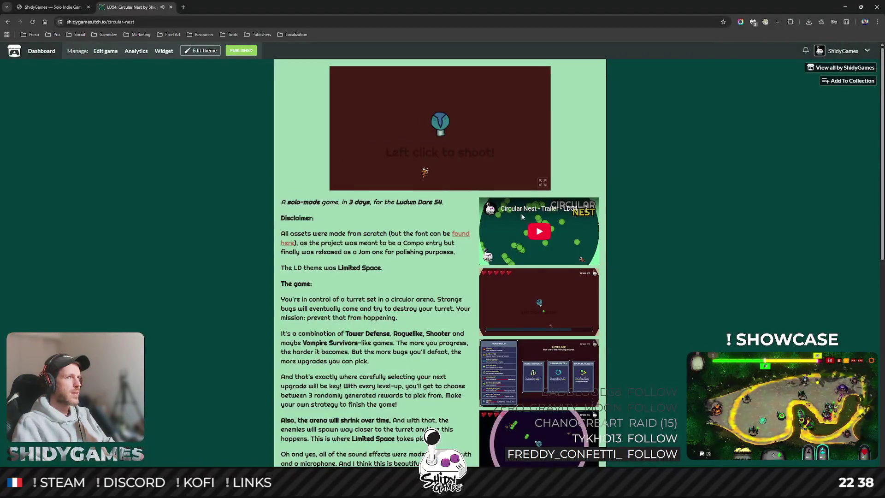
click(543, 184)
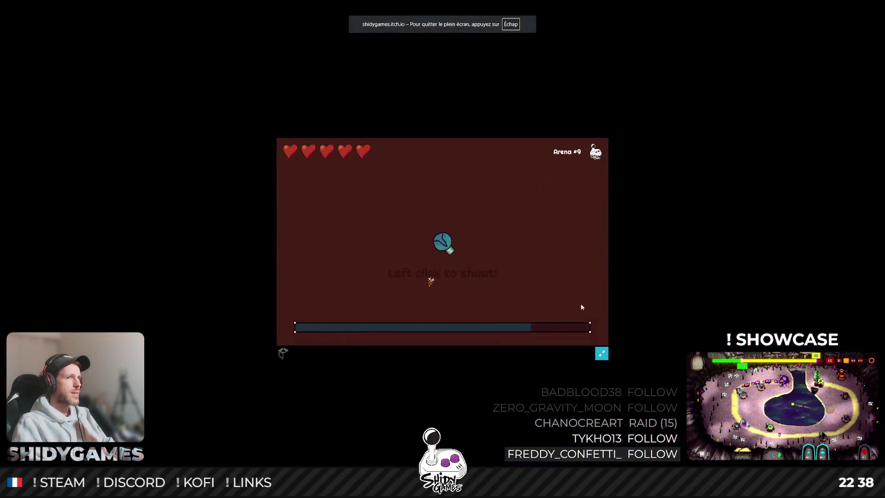
click(424, 270)
click(560, 283)
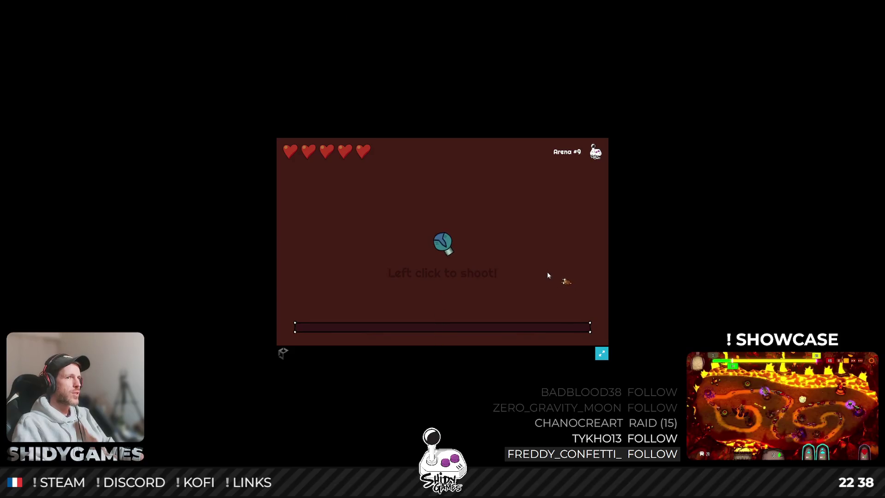
key(Escape)
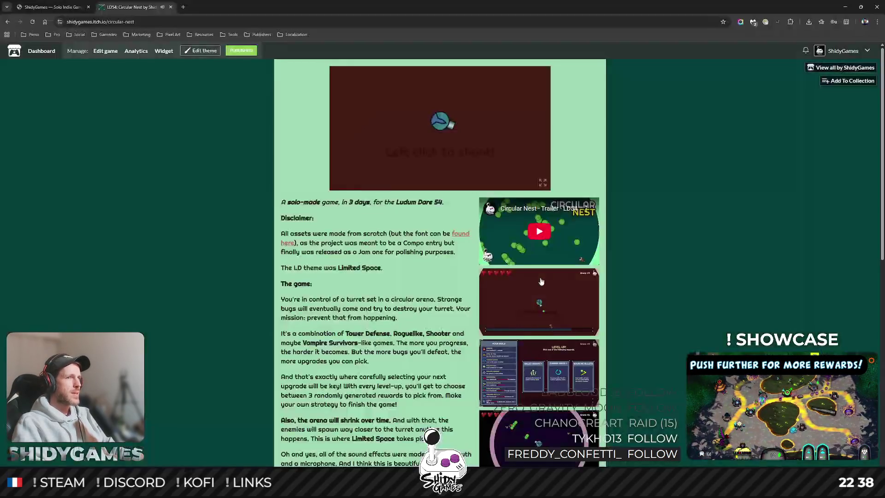
Close the Circular Nest itch.io tab, skim the prototypes list, and minimize the browser.
click(171, 7)
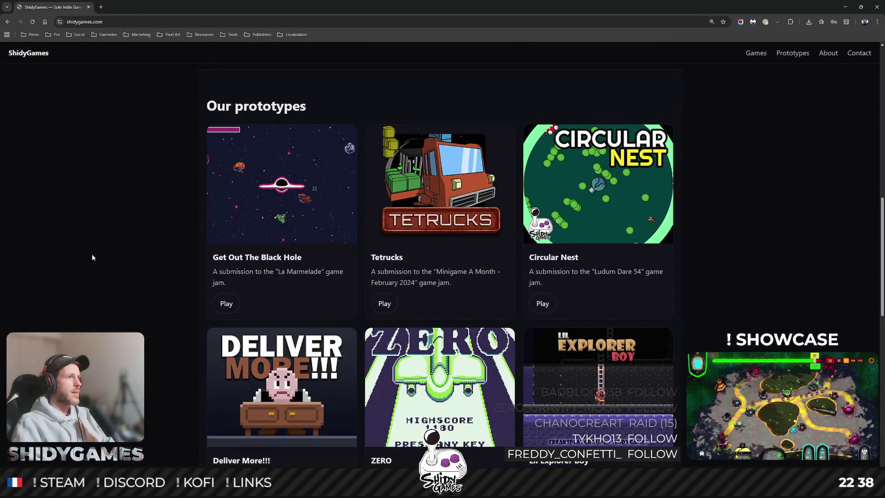
scroll(174, 225, down, 2)
scroll(254, 203, up, 1)
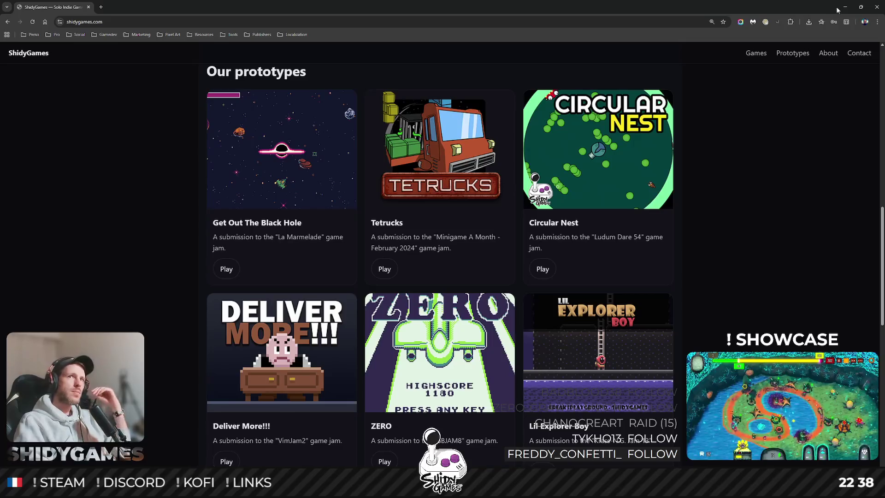
click(839, 9)
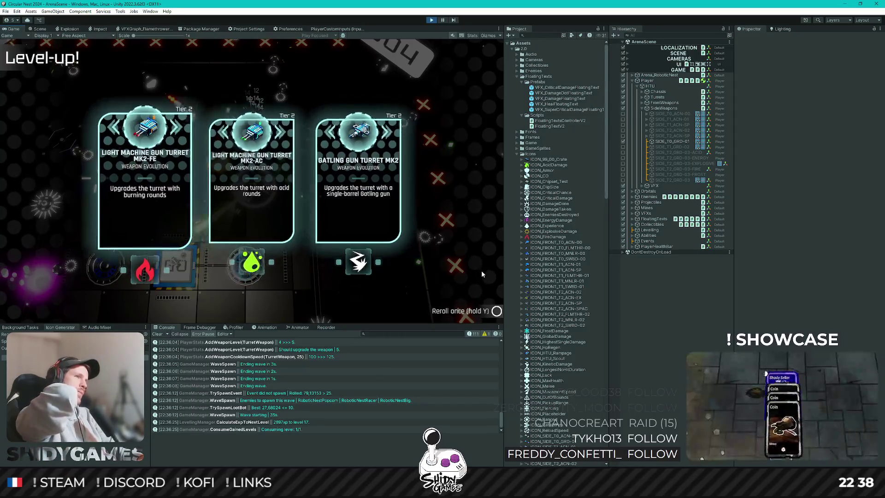
Compare the acid-rounds, Gatling gun and burning-rounds cards, then confirm the acid-rounds turret evolution.
key(Left)
key(Left)
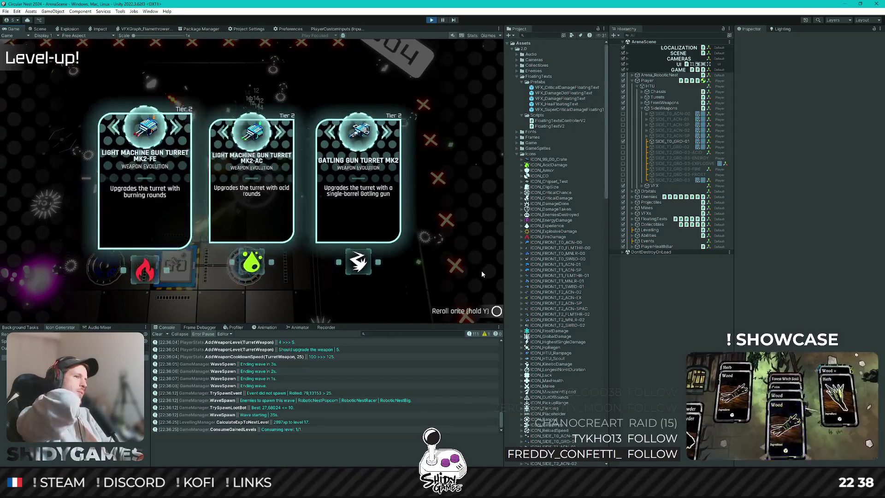
key(Right)
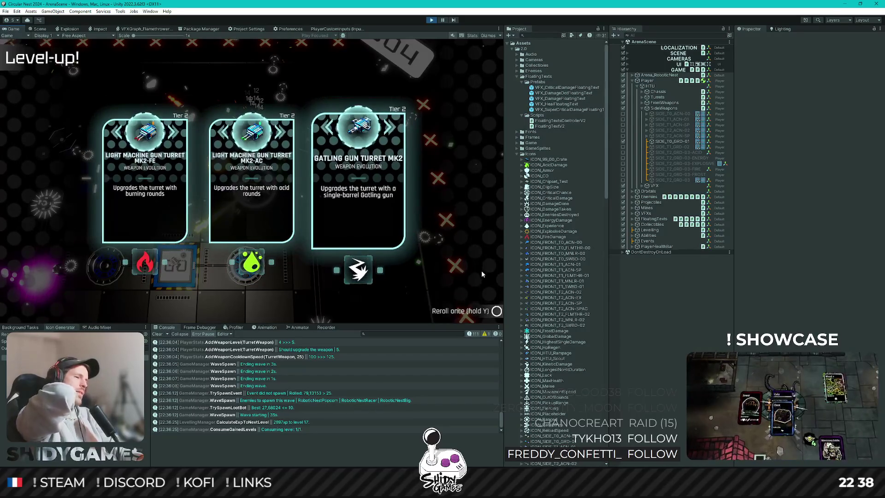
key(Left)
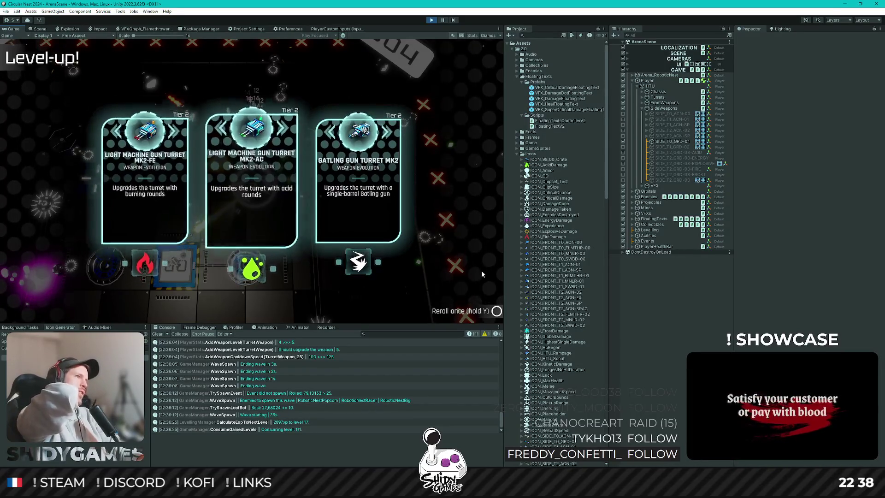
key(Right)
key(Left)
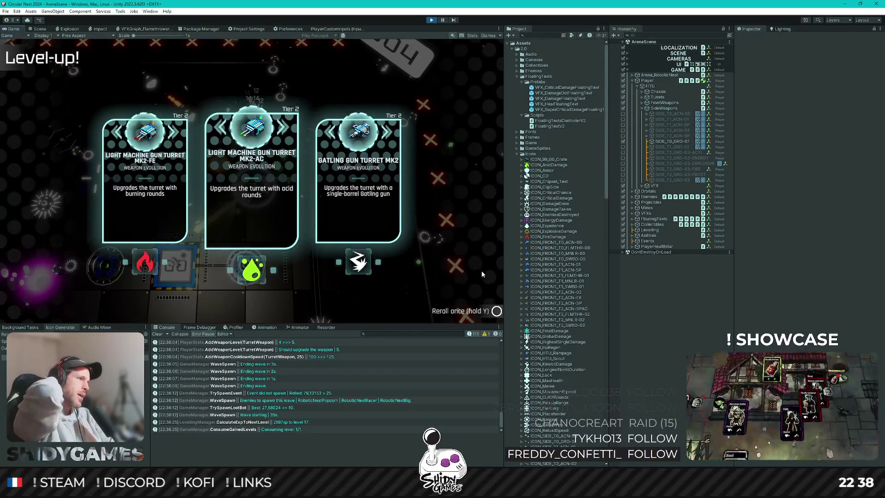
key(Left)
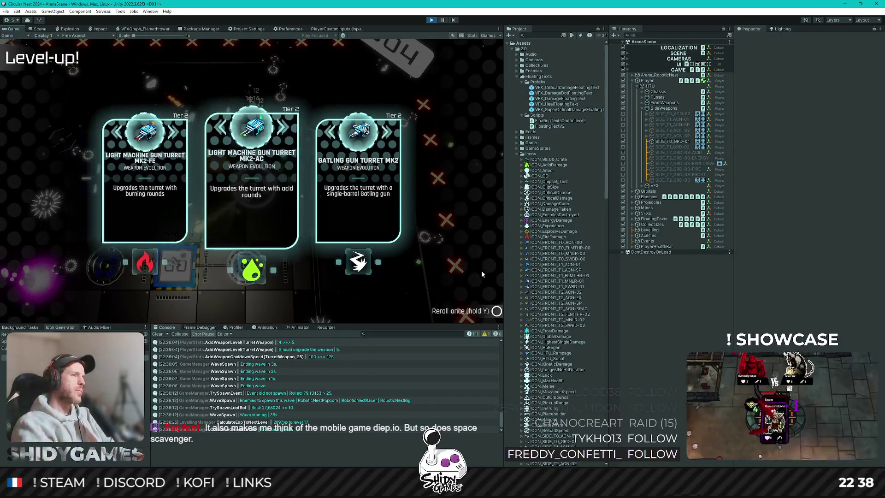
key(Return)
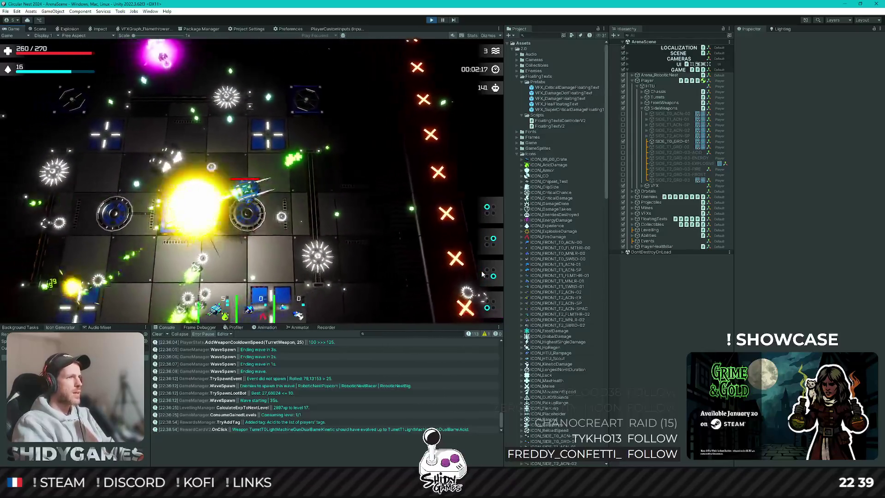
Take Fire Damage, Armor, Pickup Range and Magazine Size upgrades, then Pickup Range and Magazine Size again.
key(Return)
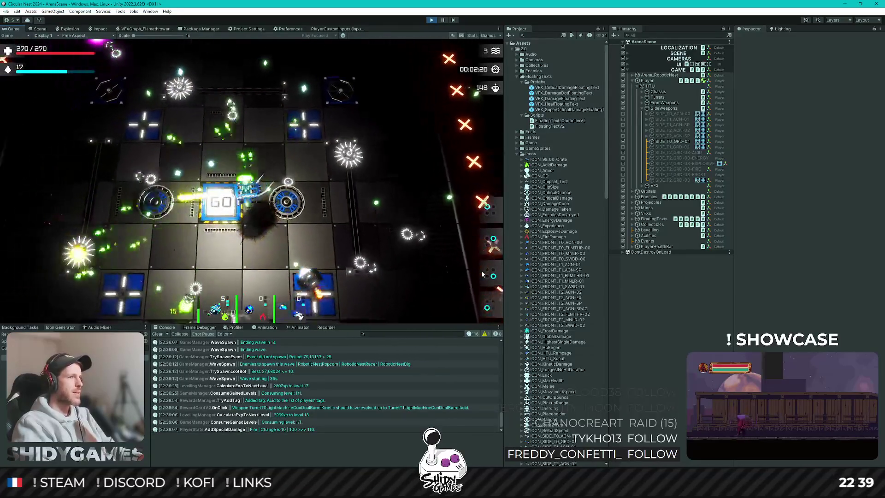
key(Return)
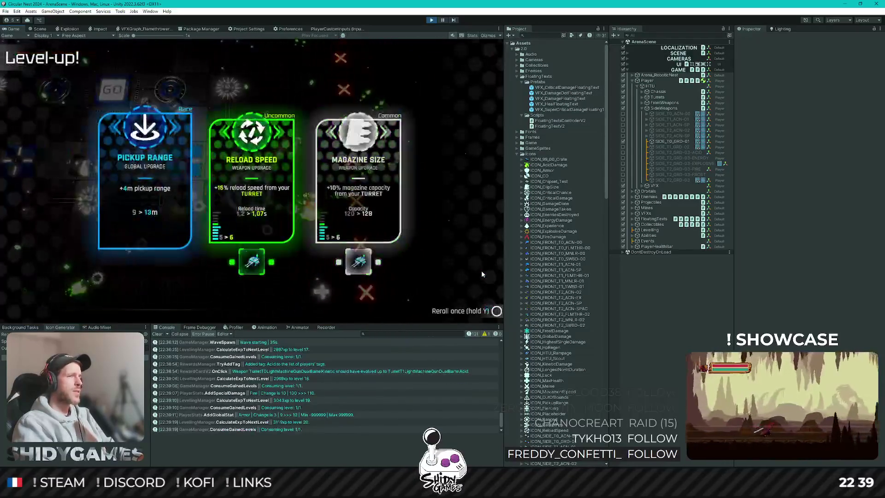
key(Return)
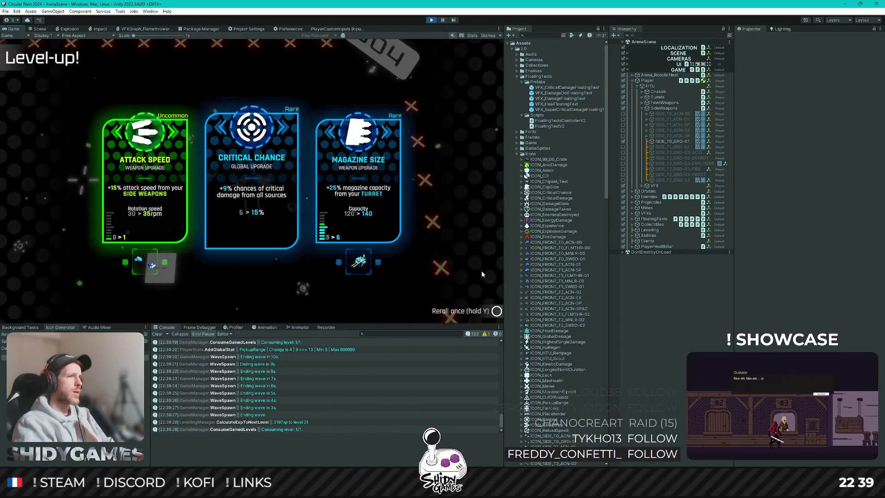
key(Right)
key(Right)
key(Return)
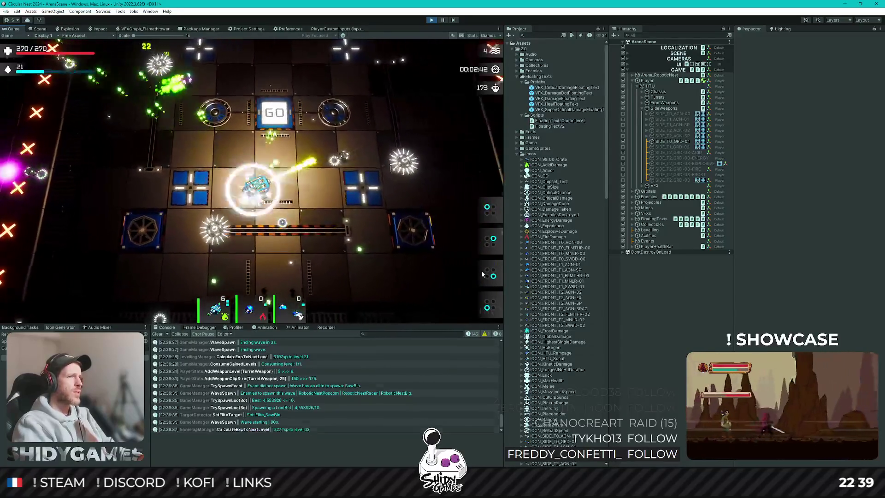
key(Right)
key(Return)
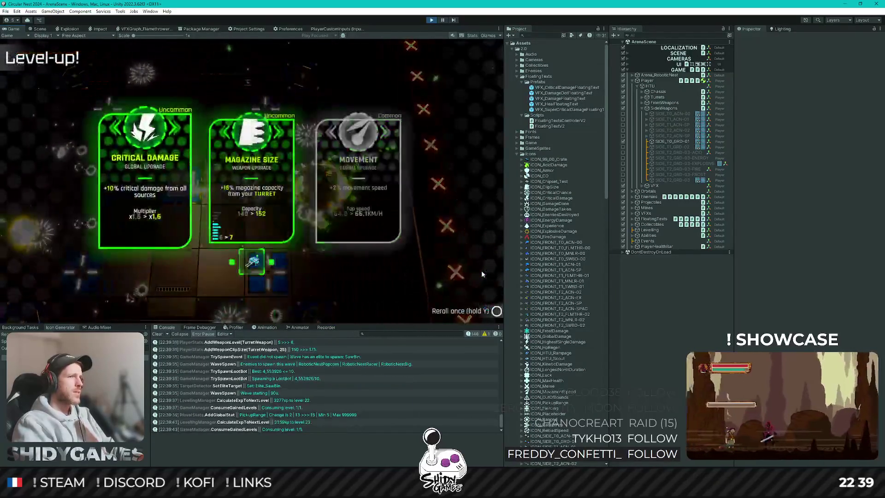
key(Right)
key(Return)
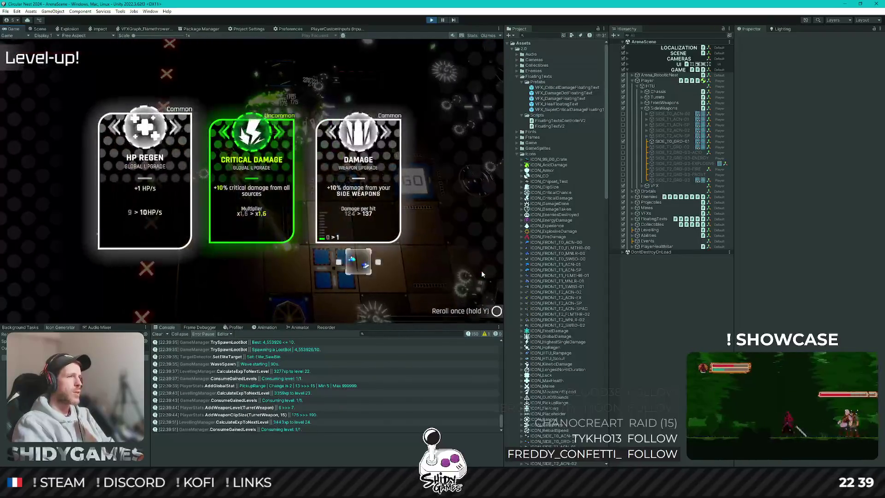
Take HP Regen, Luck, HP Regen, Luck and Attack Speed upgrades.
key(Left)
key(Return)
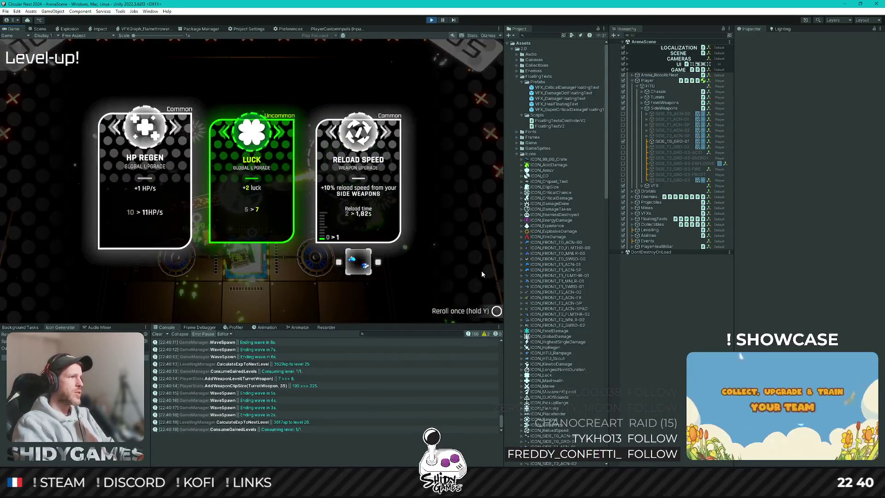
key(Return)
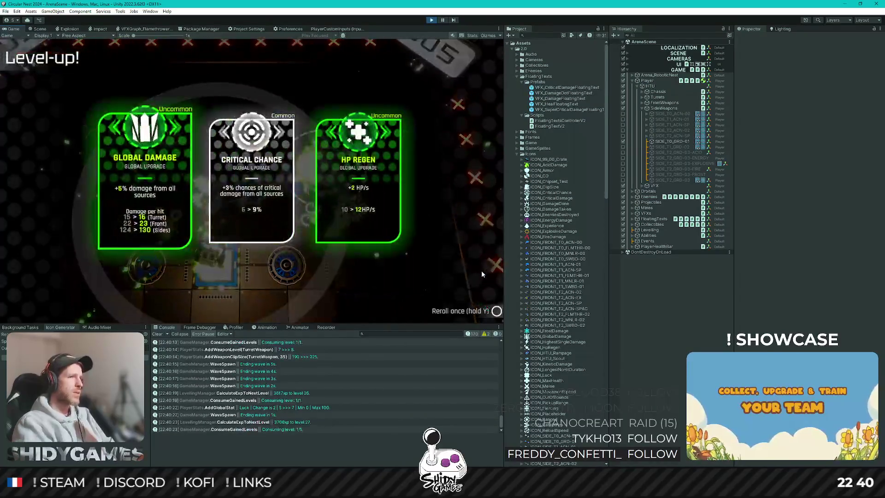
key(Return)
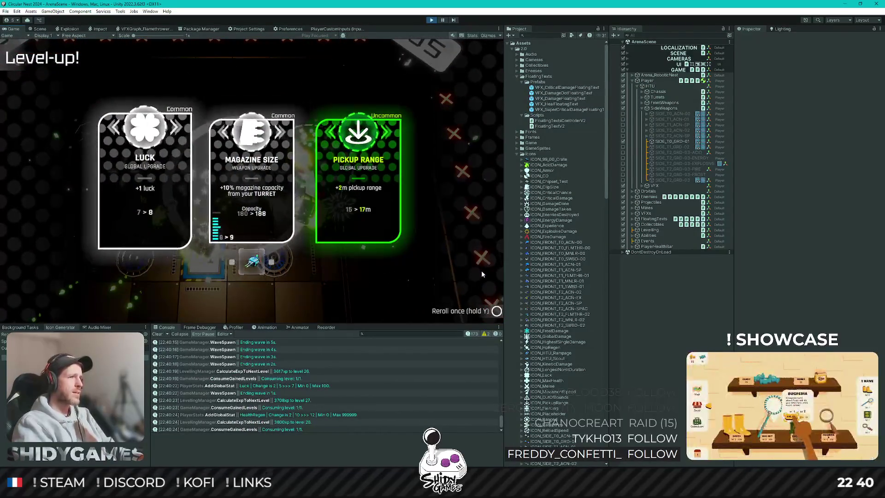
key(Return)
key(Return)
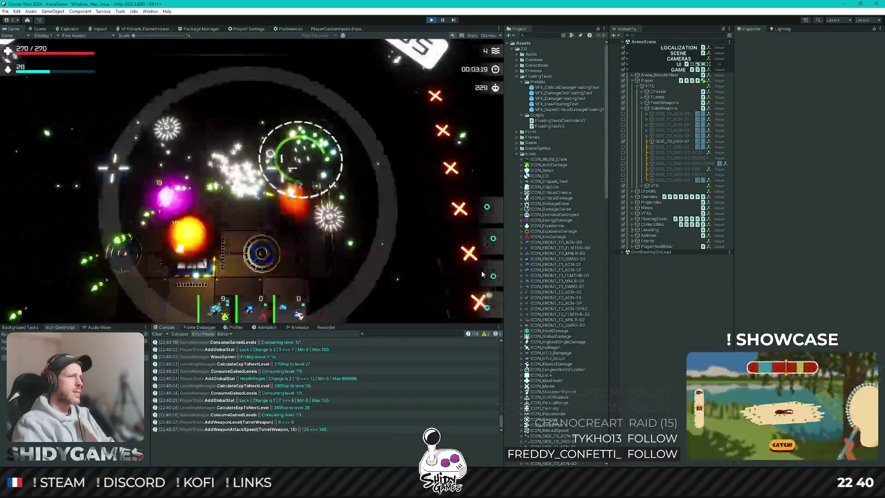
key(Return)
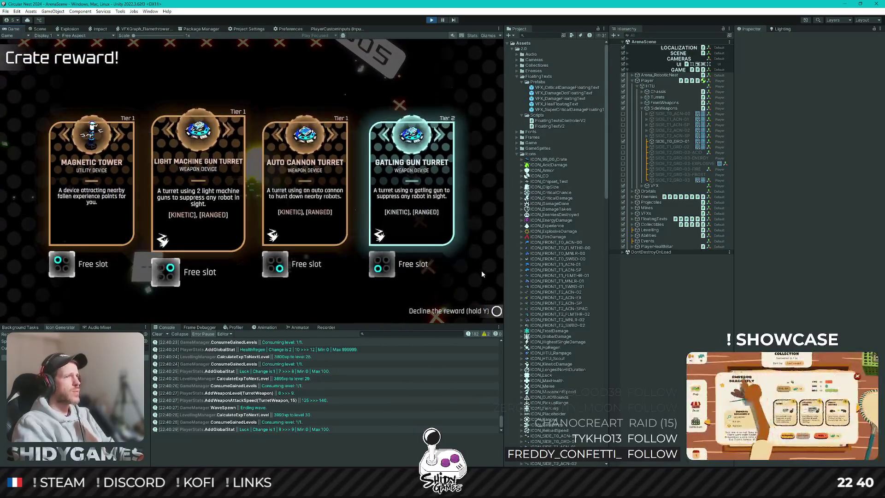
Slot the Magnetic Tower crate reward, take Movement speed, then restart play mode.
key(Return)
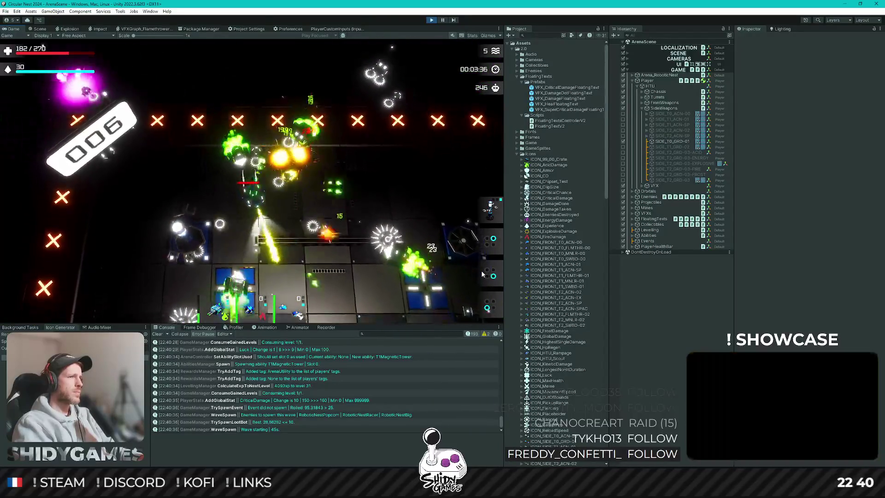
key(Return)
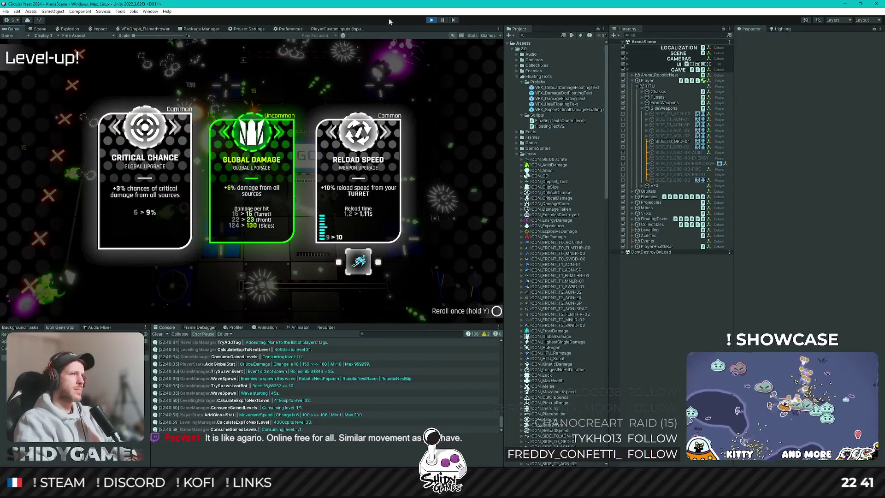
click(430, 20)
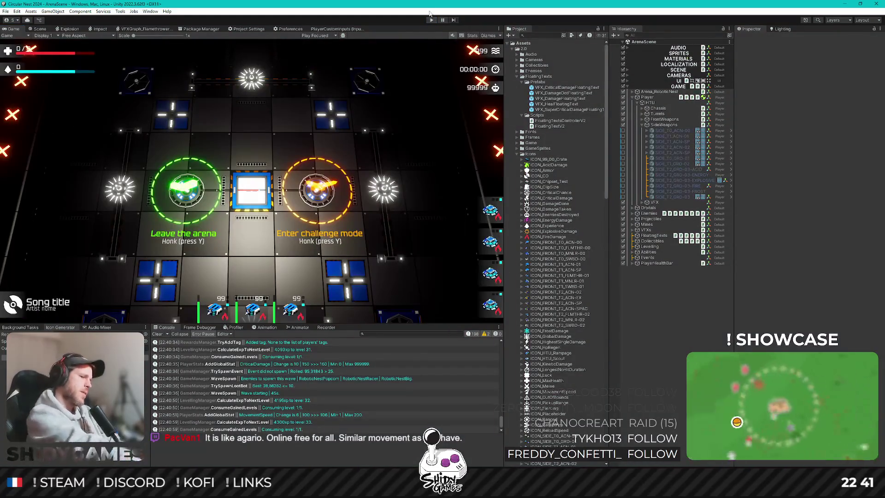
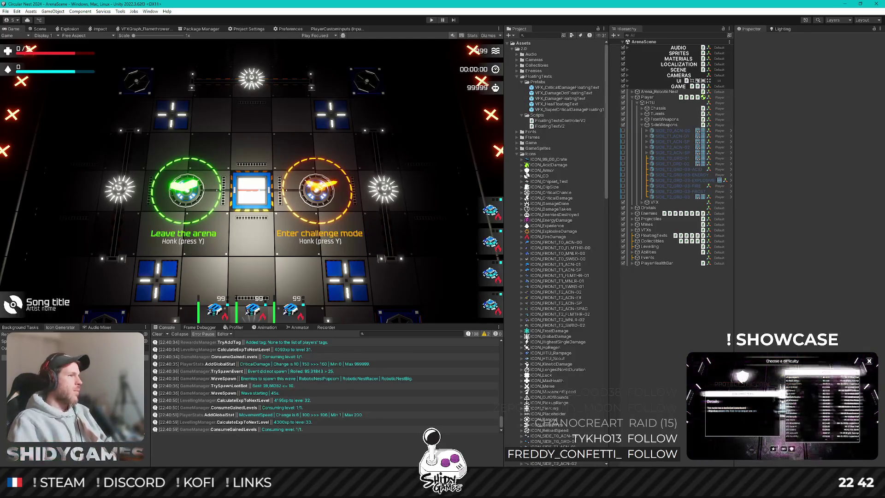
Maximise the diep.io browser window and confirm the Frankfurt region and FFA game mode.
mouse_move(180, 489)
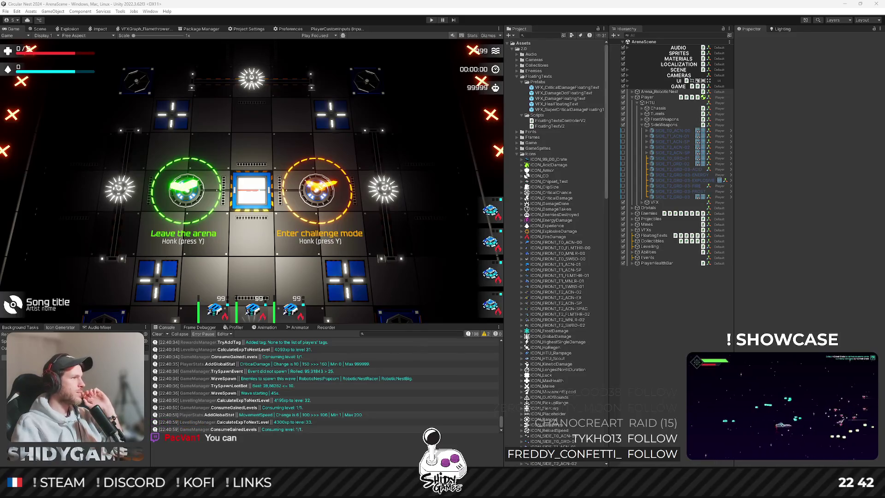
key(alt+Tab)
double_click(344, 168)
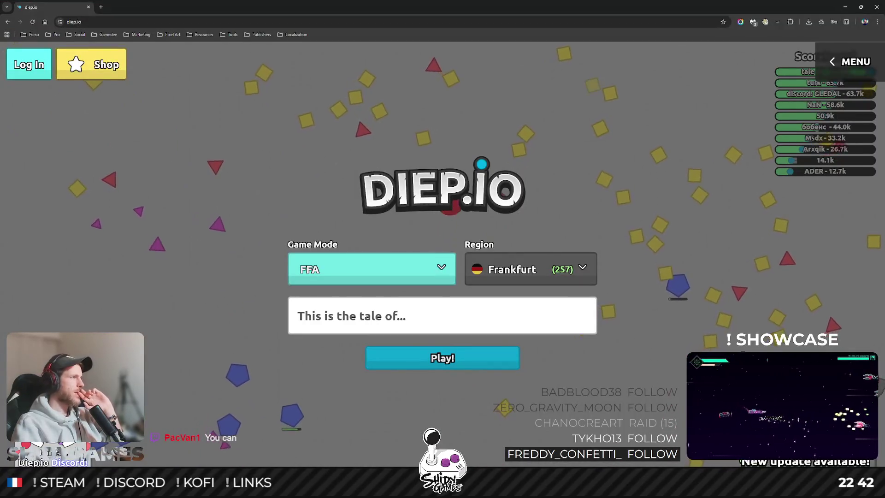
click(527, 271)
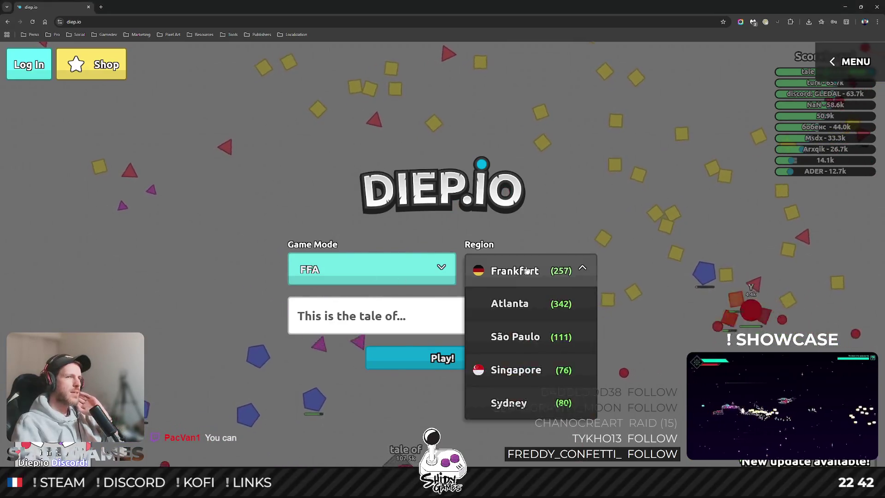
click(526, 271)
click(405, 272)
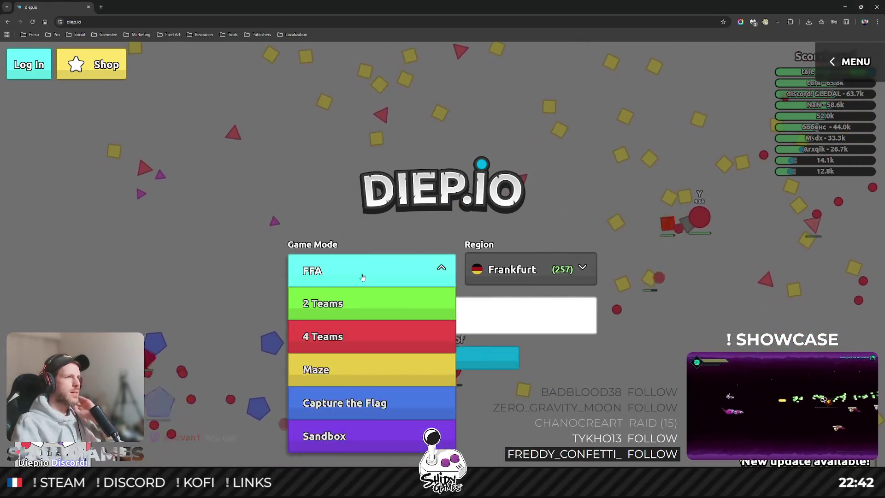
click(475, 290)
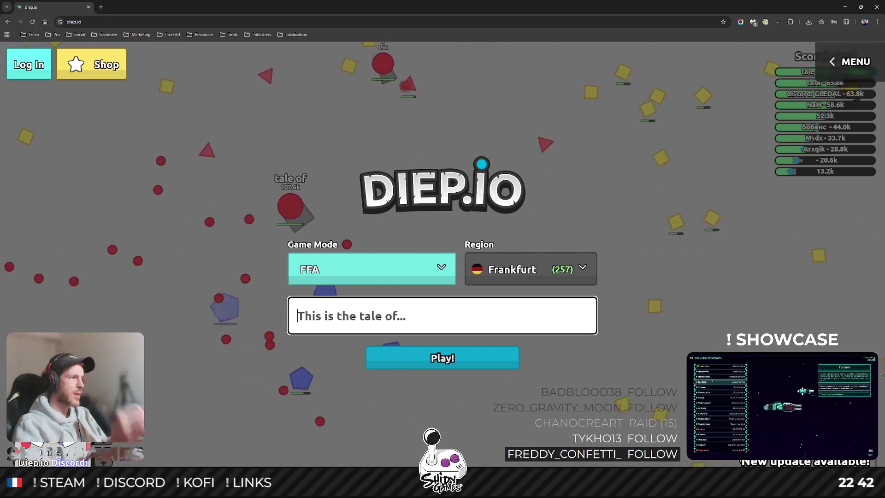
Enter the nickname Beans and start the match.
key(alt+Tab)
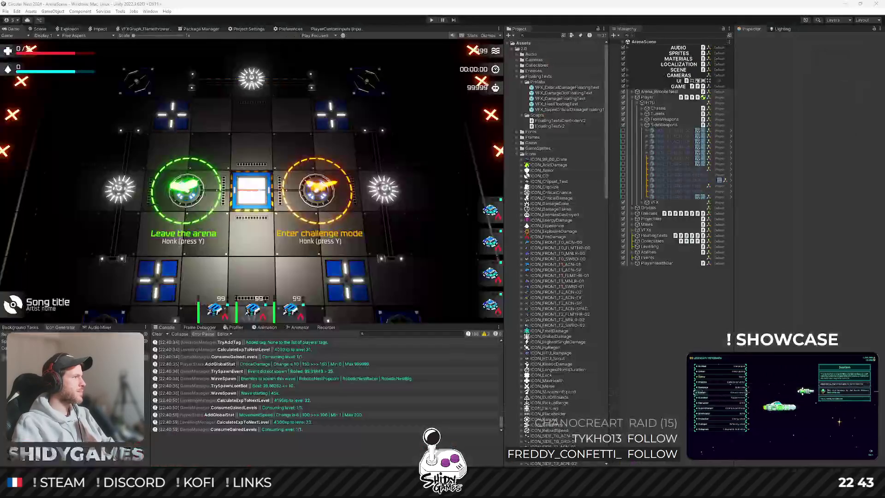
key(alt+Tab)
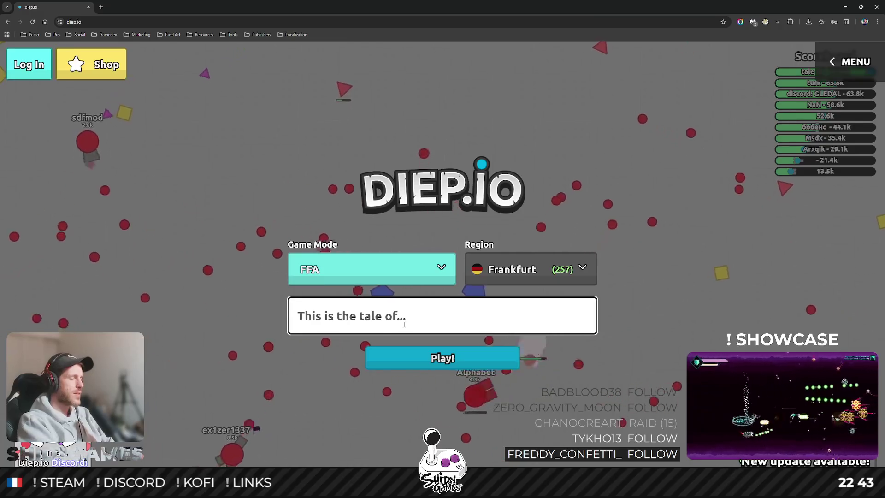
text(Beans)
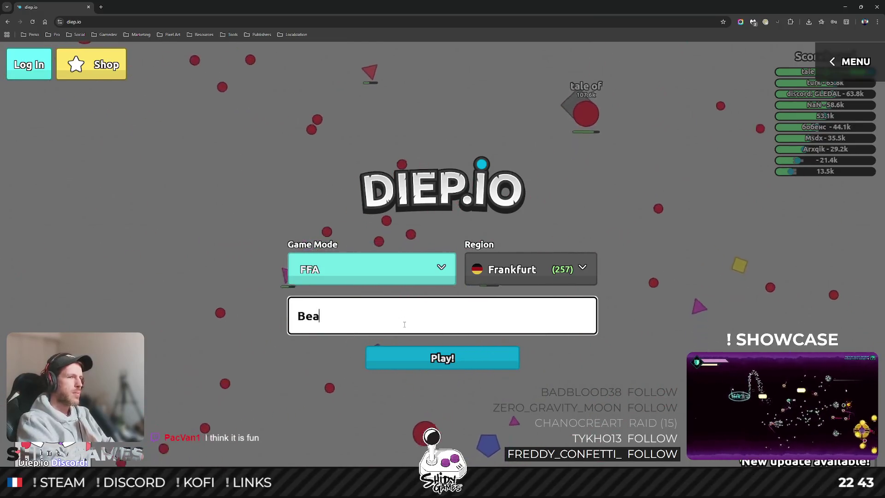
key(Return)
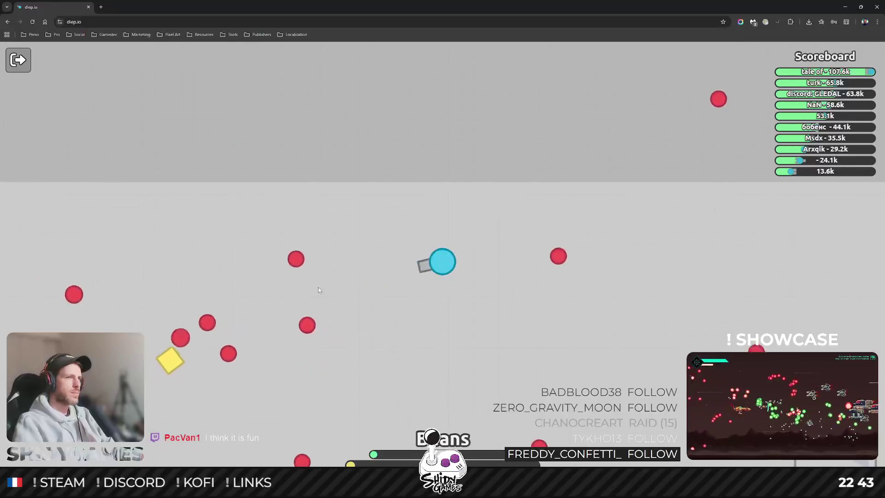
Drive the tank with W/S and shoot nearby shapes, then close the diep.io tab and confirm leaving.
mouse_move(346, 324)
mouse_down()
mouse_move(384, 344)
mouse_move(458, 346)
mouse_up()
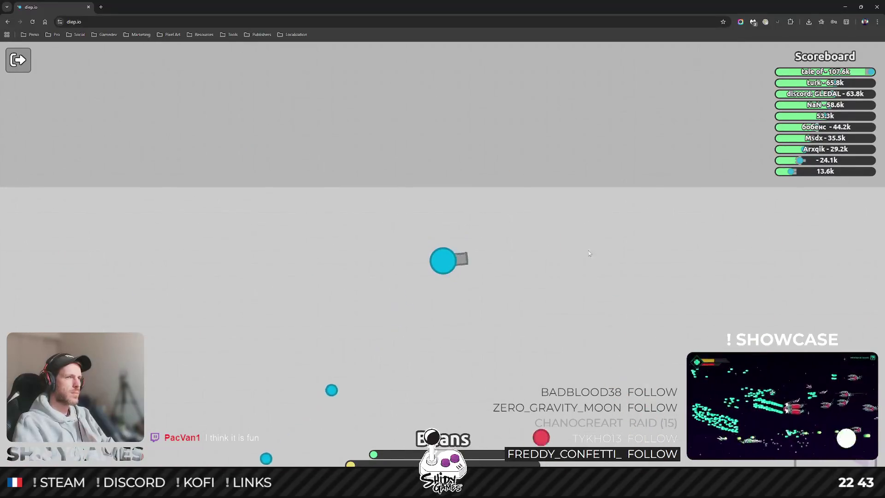
key(w)
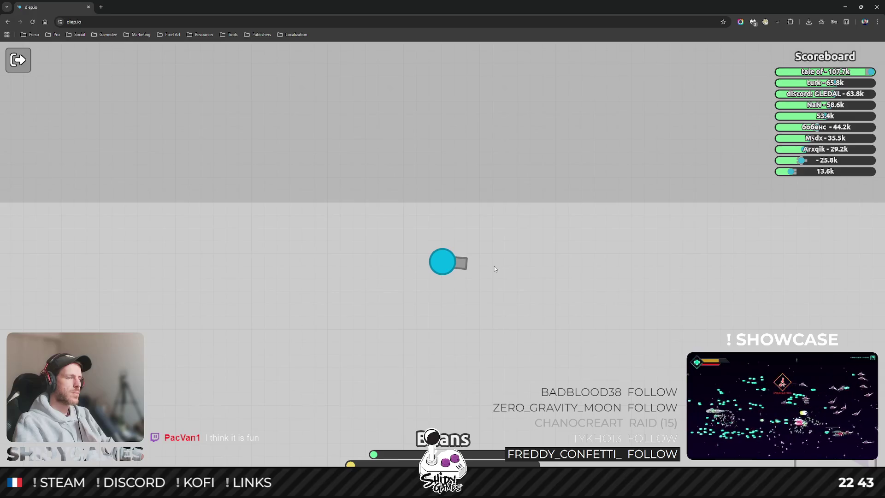
key(s)
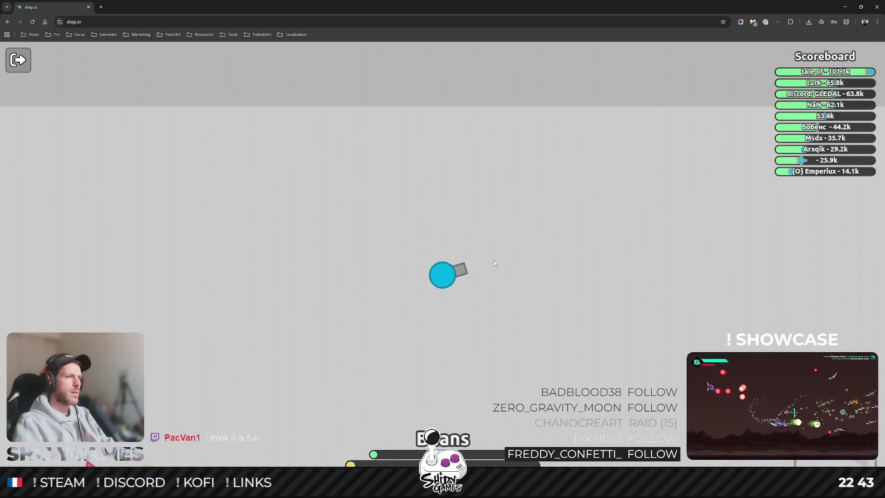
click(226, 300)
key(s)
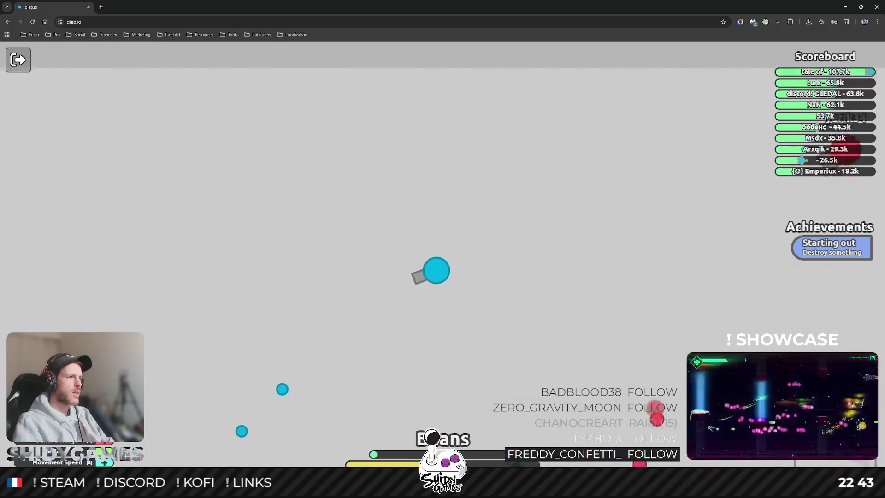
key(w)
click(645, 258)
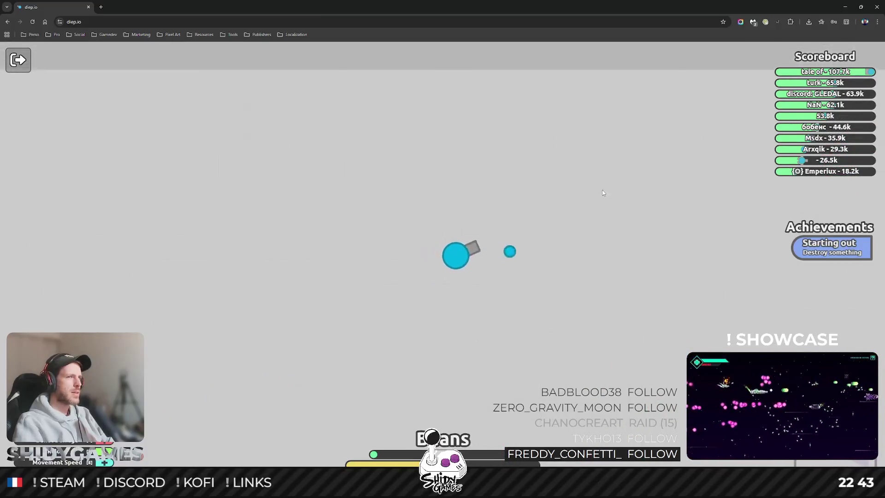
click(289, 233)
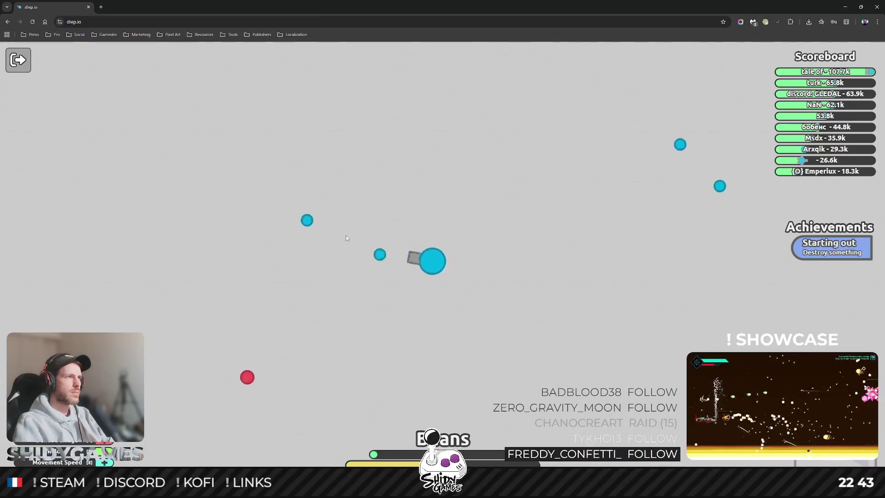
click(87, 7)
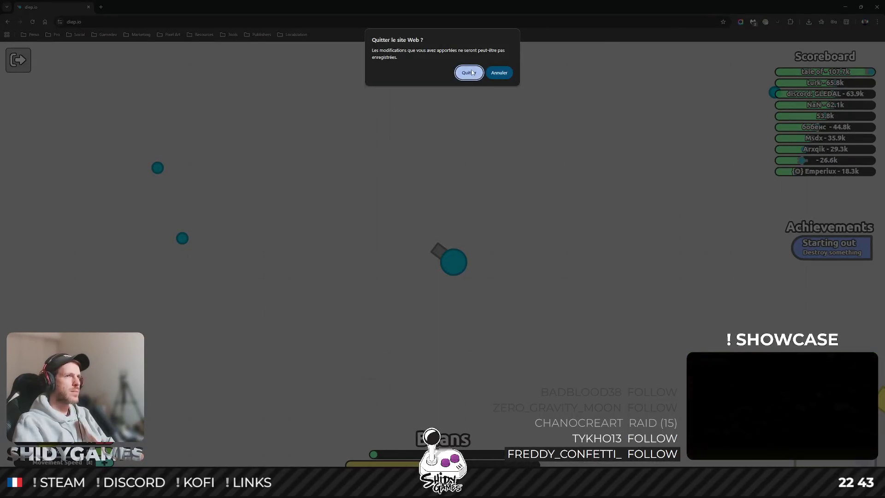
click(468, 72)
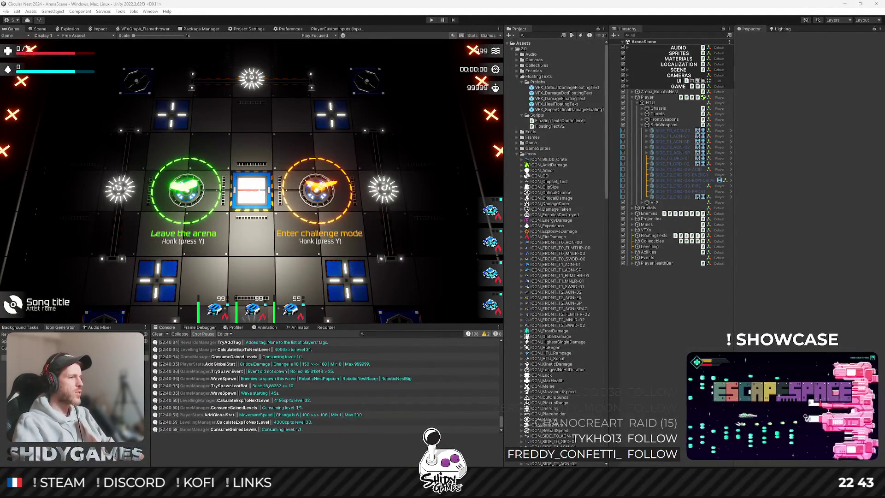
mouse_move(212, 488)
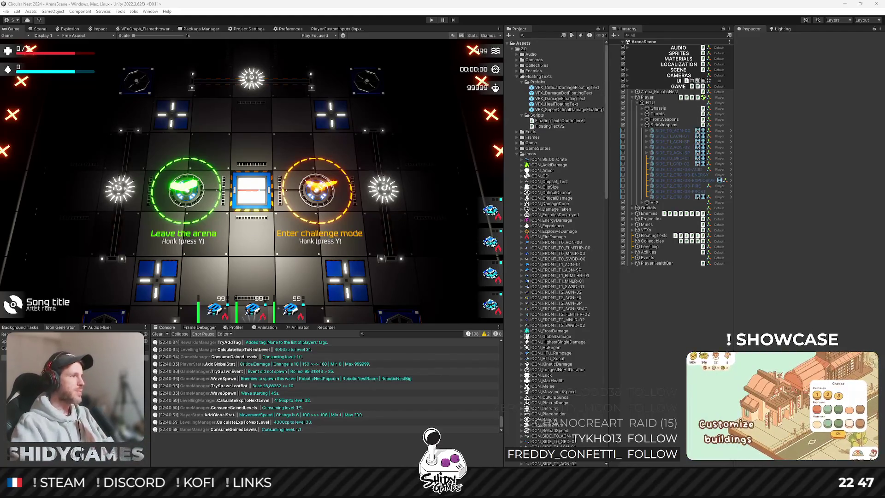
click(71, 443)
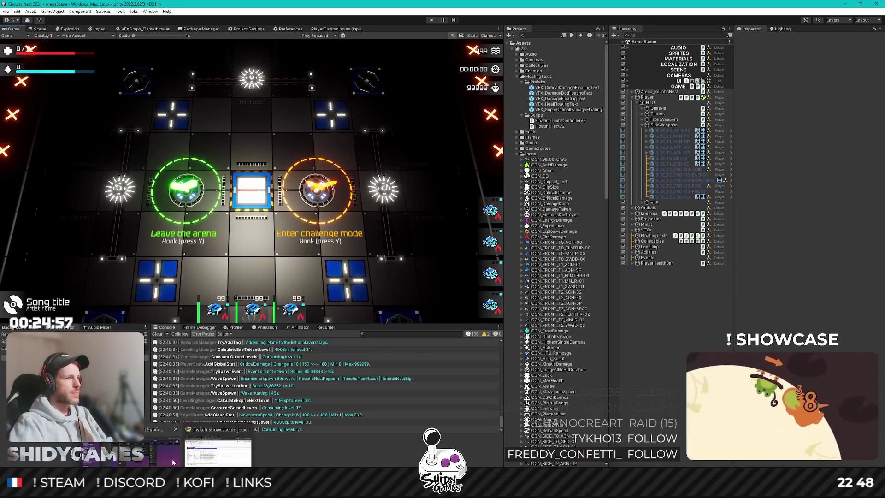
Switch to the Chrome window showing the Robot Arena Survivors 2.0 Trello board.
click(173, 462)
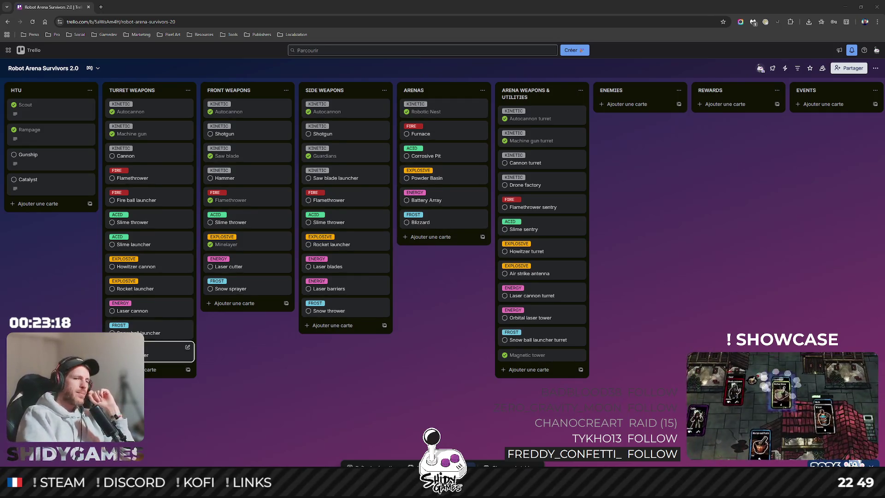
Open the Windows notifications and calendar panel with Win+N.
key(super+n)
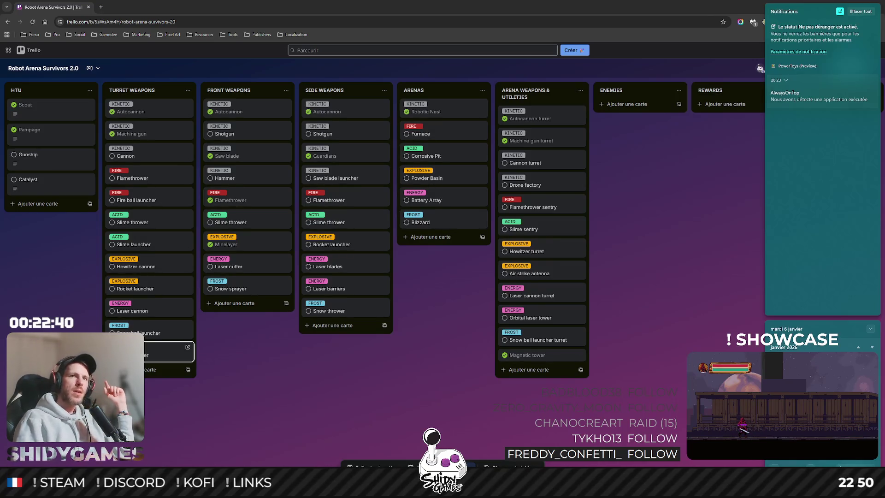
Dismiss the notifications panel, then switch back to the Unity Editor.
click(710, 210)
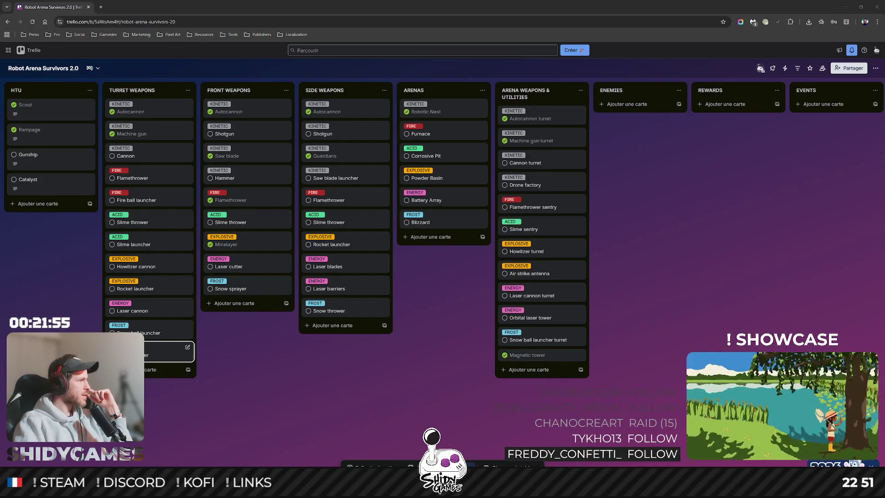
key(alt+Tab)
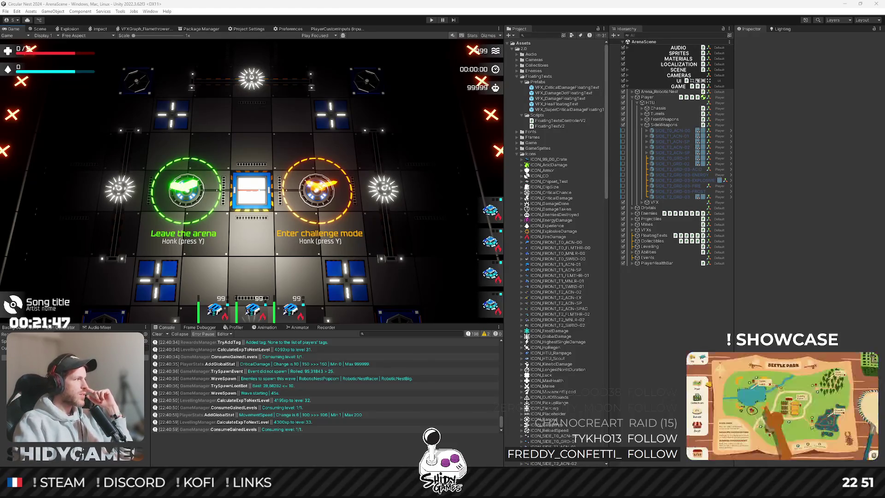
Bring up the browser window with the Pomodoro Stream Google Calendar.
key(alt+Tab)
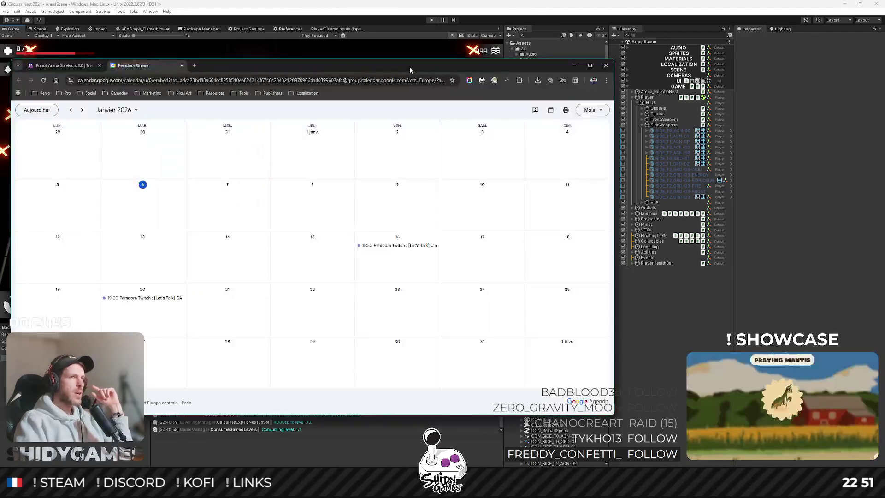
Maximise the calendar, inspect the 20 January Grime&Gold event's date and time, then close the tab.
double_click(409, 67)
click(221, 315)
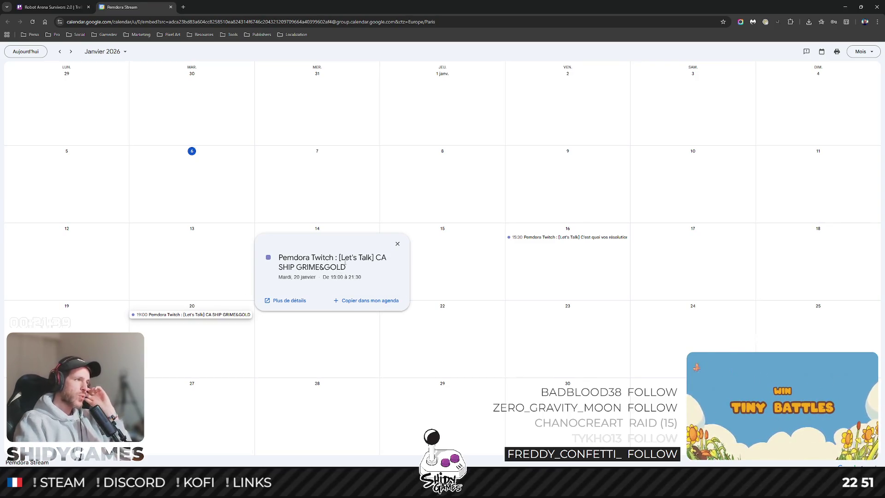
double_click(351, 276)
triple_click(356, 276)
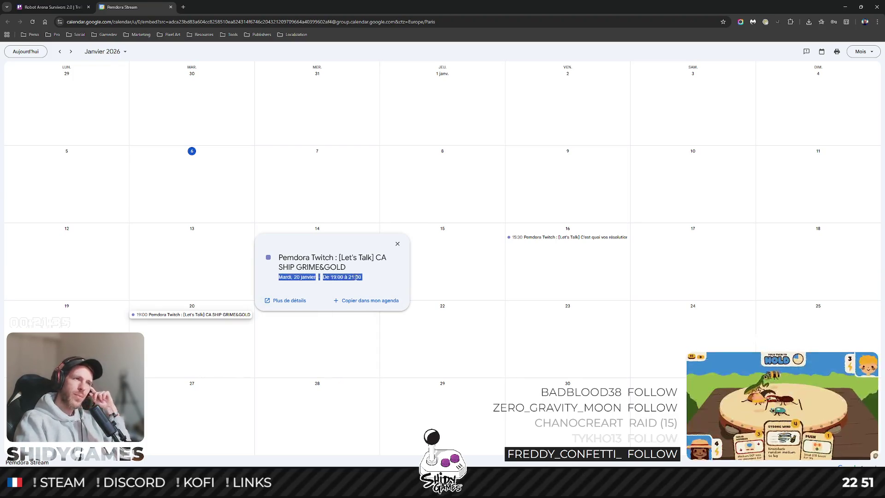
click(355, 276)
key(ctrl+a)
click(356, 275)
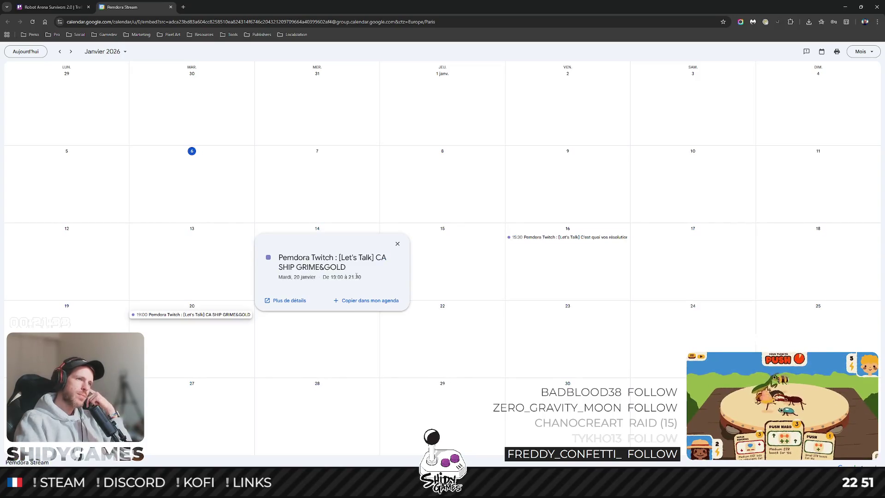
triple_click(356, 275)
click(321, 275)
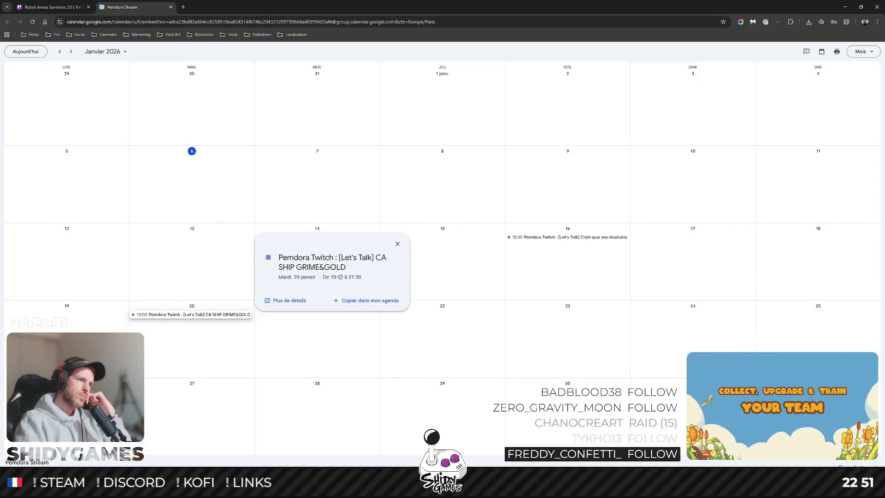
click(171, 7)
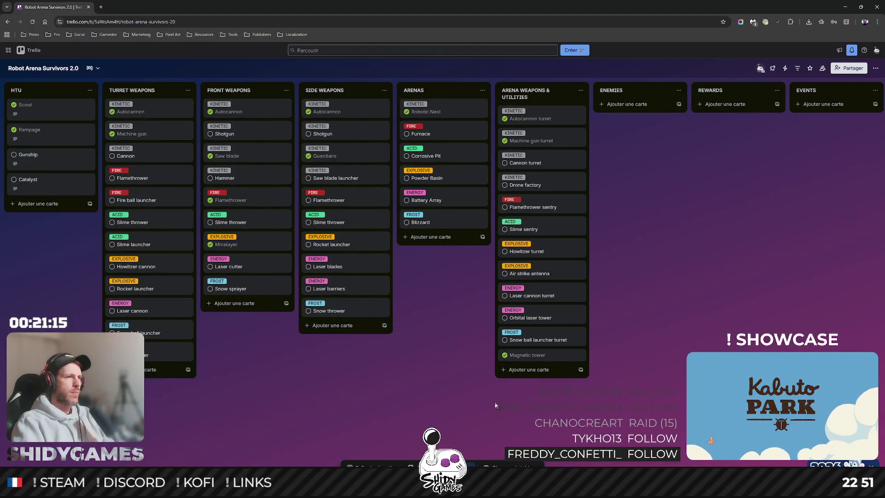
Add a Swarms card under EVENTS, then open it and start its description.
scroll(643, 319, right, 5)
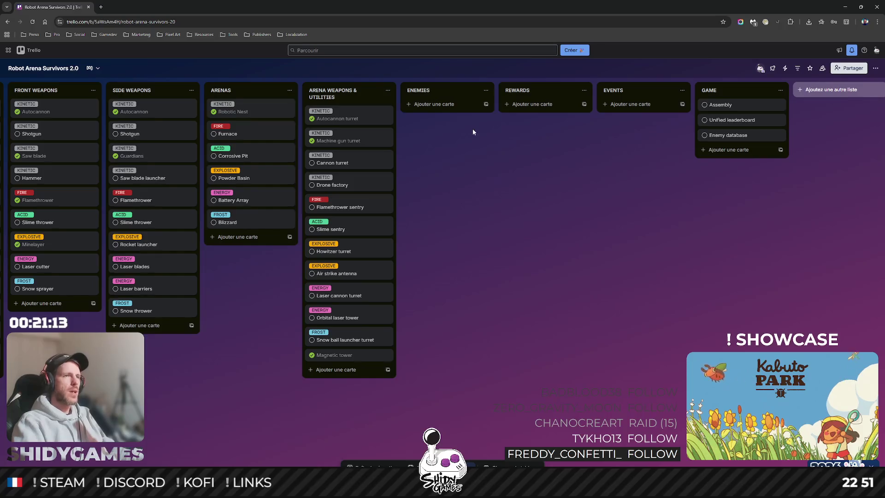
scroll(487, 156, right, 2)
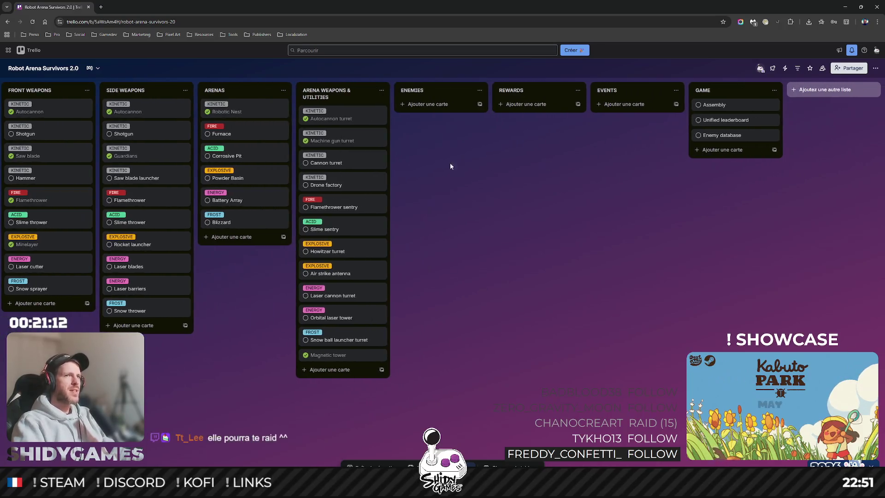
click(619, 105)
text(Swarms)
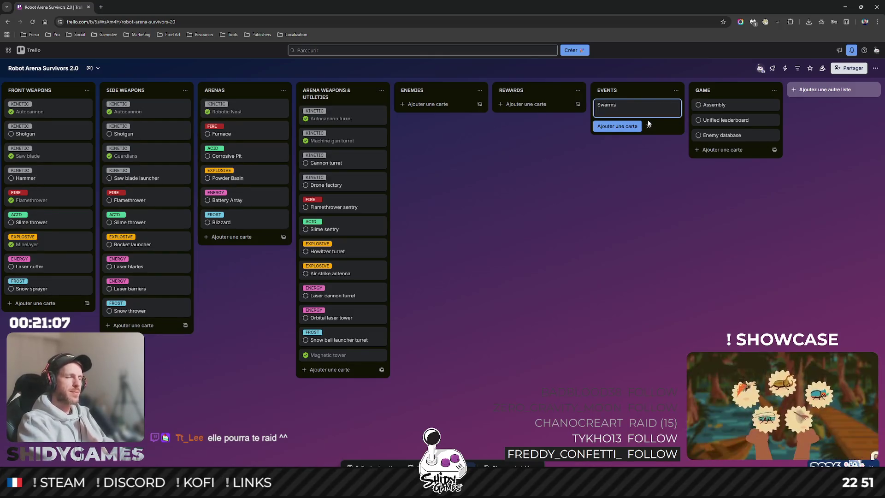
key(Return)
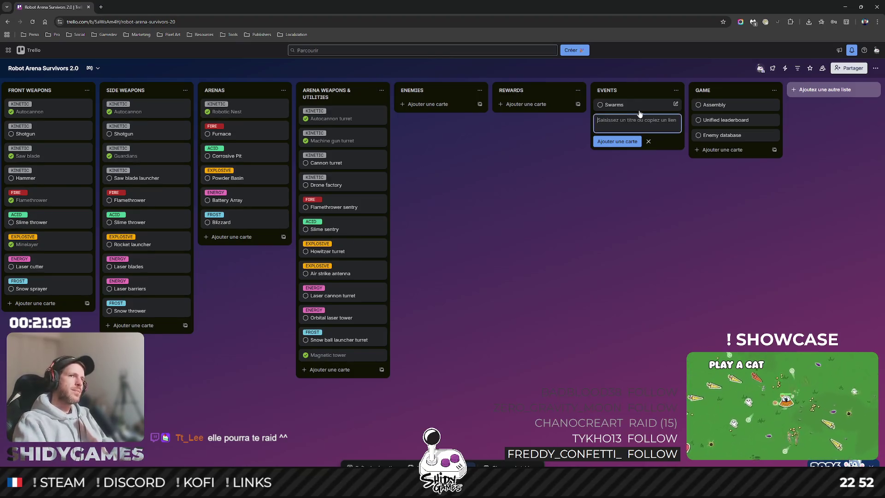
click(641, 107)
click(303, 161)
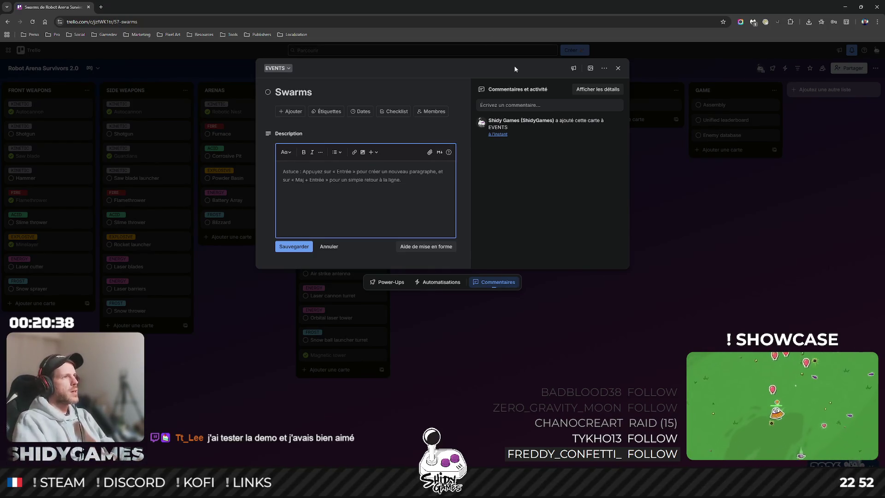
Switch from the Trello card back to the Unity Editor.
key(alt+Tab)
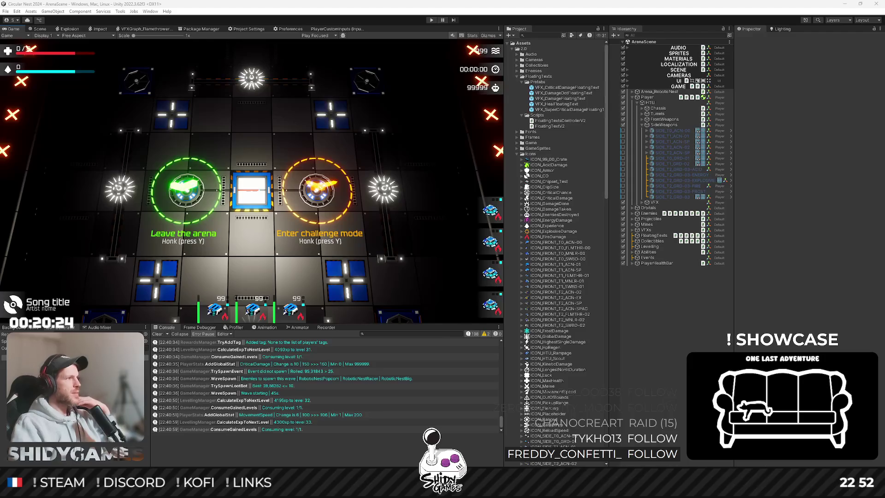
Bring up the Grime&Gold Steam store page, maximise the browser and scroll down.
key(alt+Tab)
double_click(446, 85)
scroll(121, 221, down, 4)
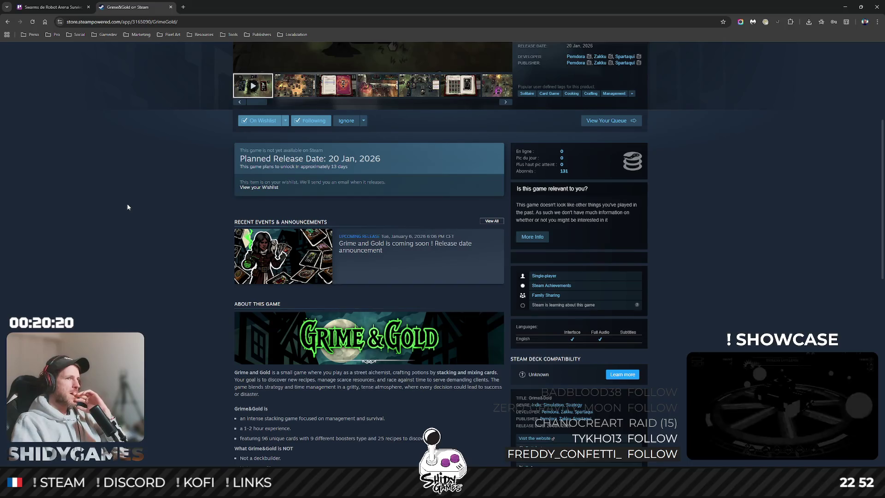
Open the 'Grime and Gold is coming soon' announcement and scroll down through it.
click(425, 255)
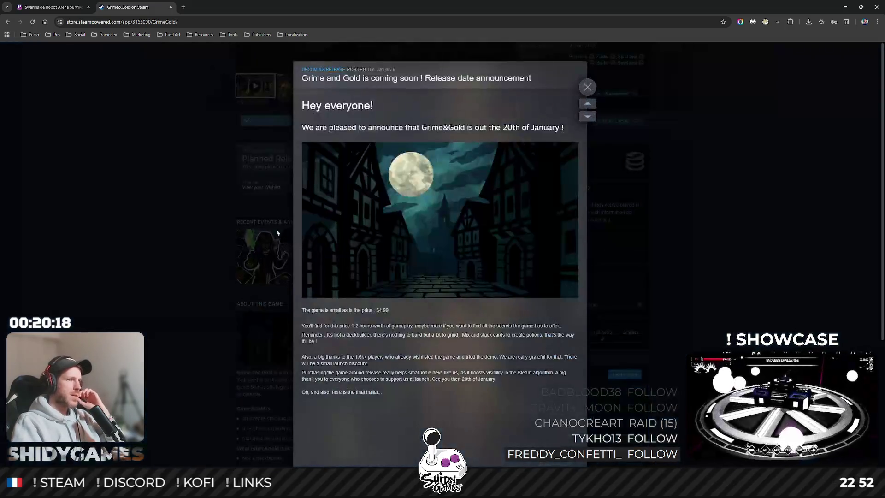
scroll(457, 232, down, 2)
scroll(456, 232, down, 1)
Highlight the gameplay-hours line and the $4.99 price line in the announcement.
triple_click(345, 221)
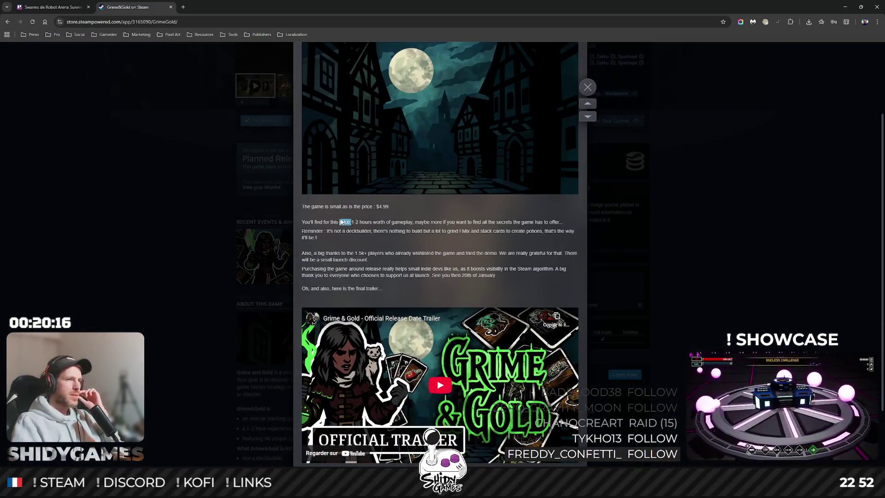
click(373, 217)
triple_click(368, 207)
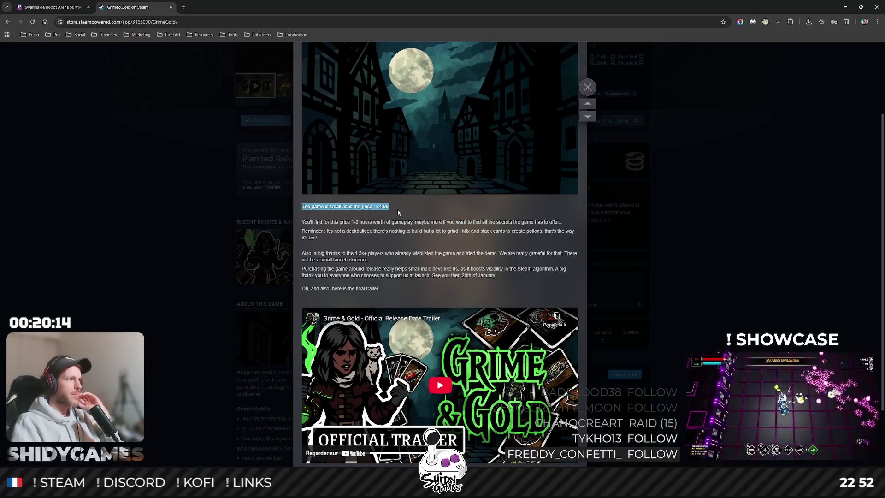
click(363, 218)
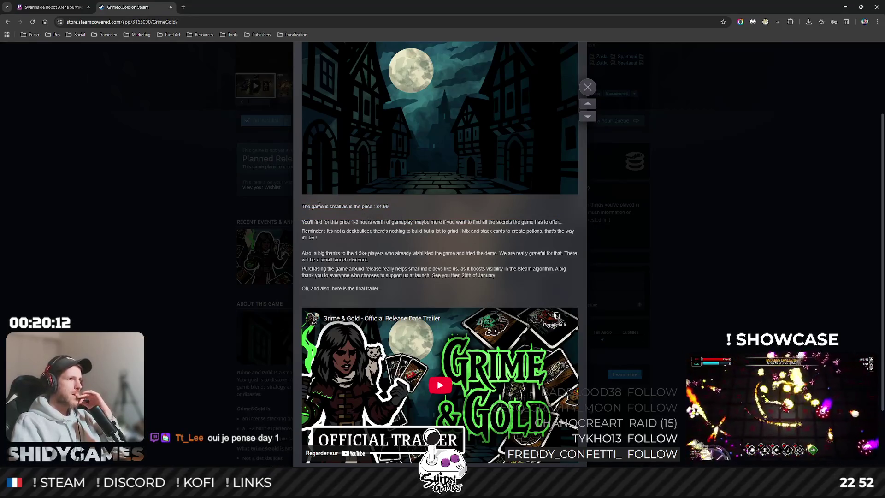
drag(304, 207, 345, 208)
click(353, 214)
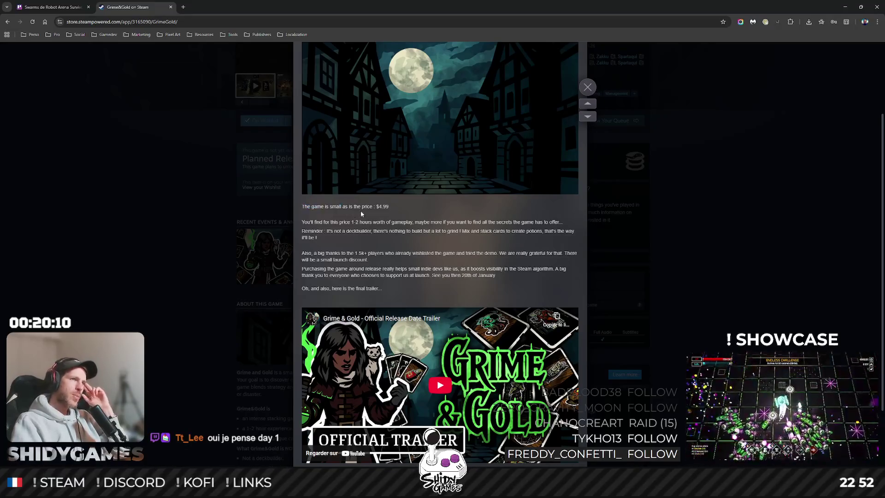
double_click(408, 206)
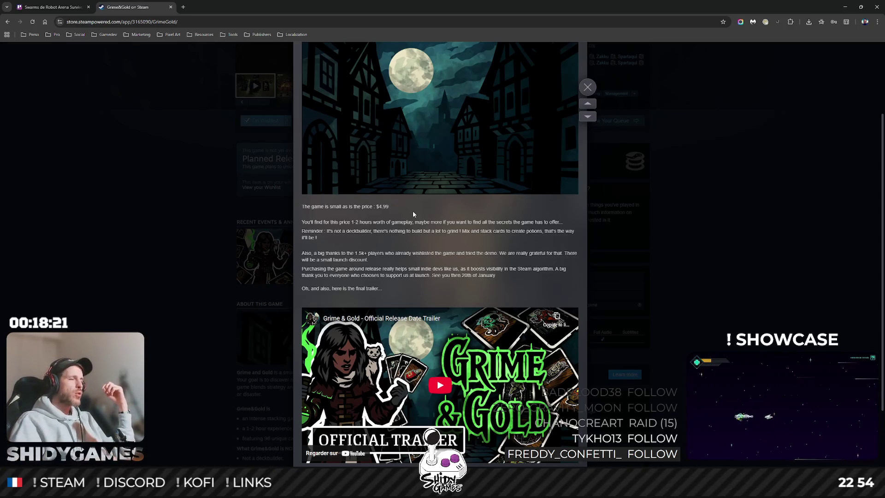
scroll(416, 173, down, 2)
Scroll back and forth around the announcement's price section, highlighting part of it.
scroll(393, 172, up, 5)
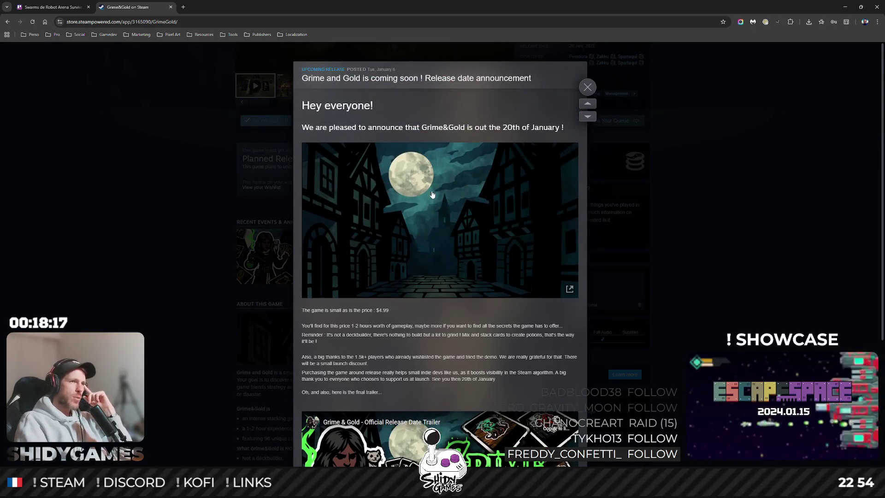
scroll(432, 194, down, 2)
drag(376, 241, 435, 248)
click(433, 254)
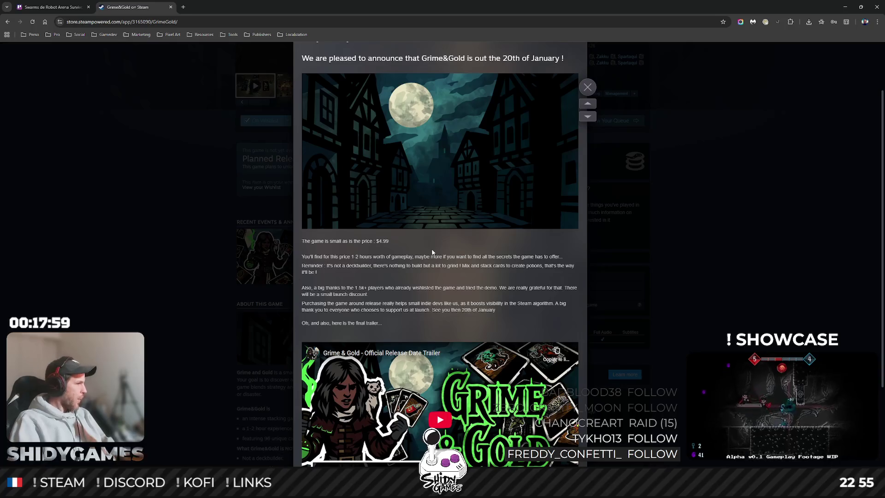
scroll(532, 270, down, 1)
scroll(533, 269, up, 3)
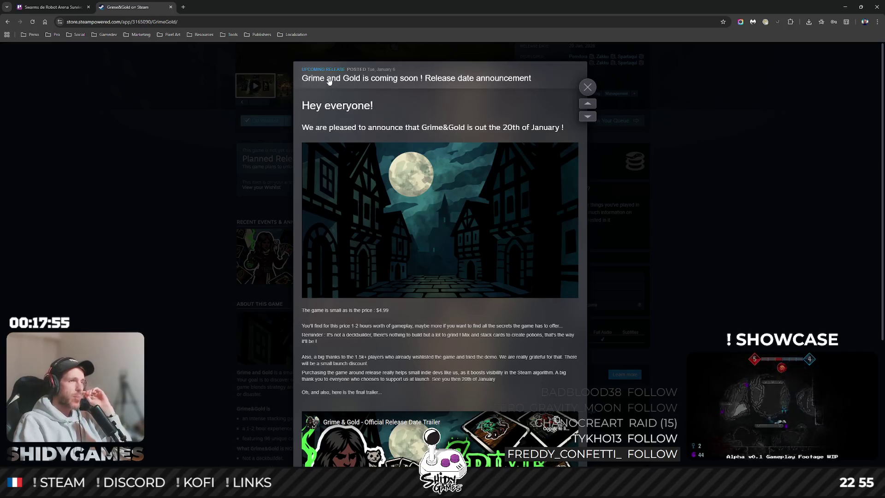
scroll(415, 253, down, 3)
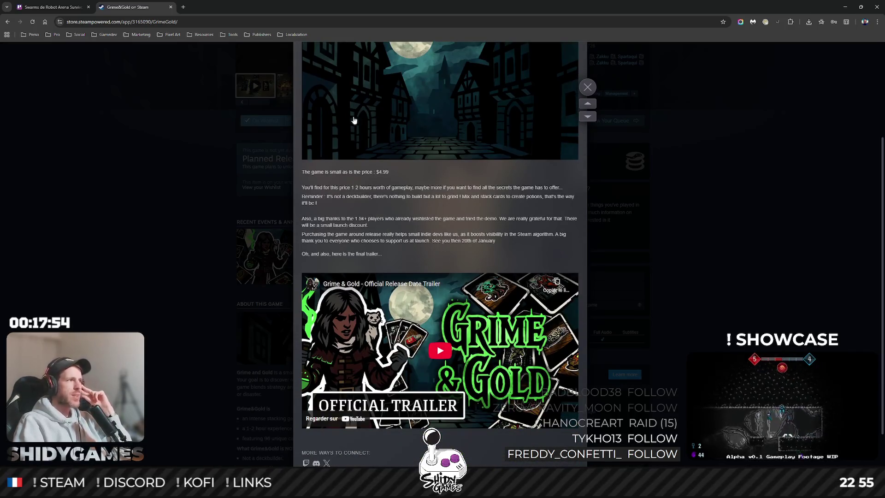
scroll(498, 220, up, 2)
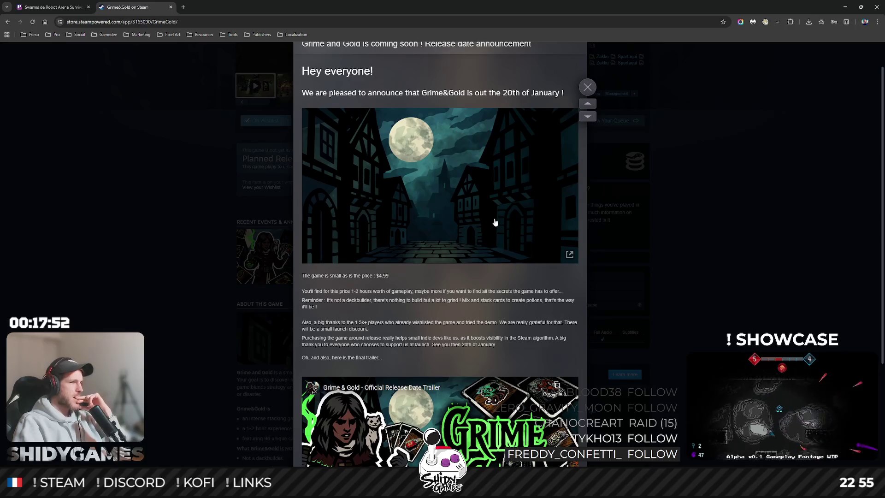
scroll(451, 235, down, 3)
scroll(481, 224, up, 2)
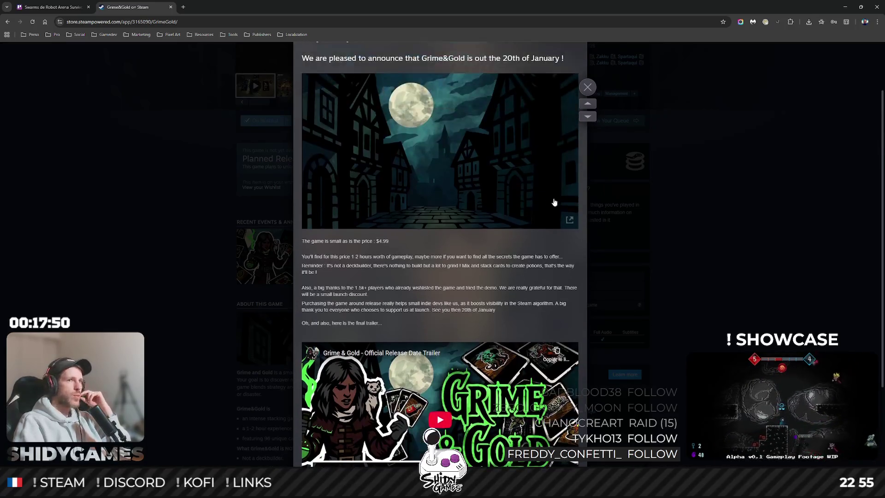
scroll(573, 232, down, 3)
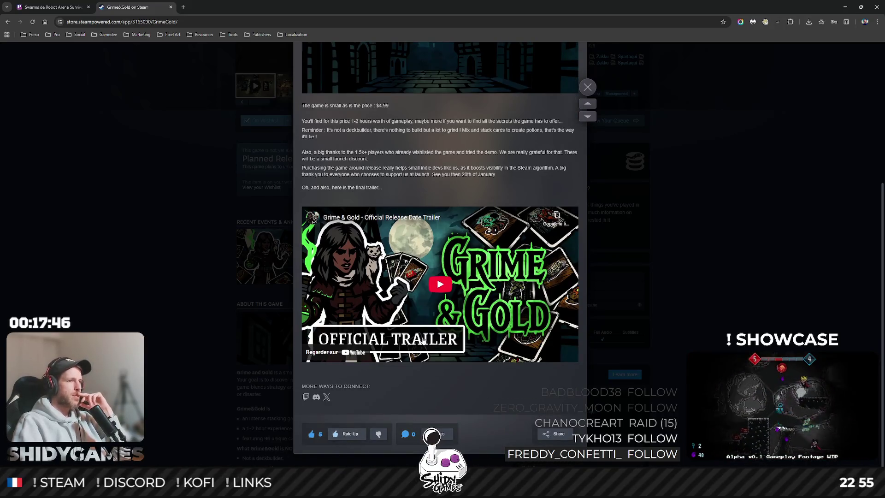
scroll(454, 322, up, 2)
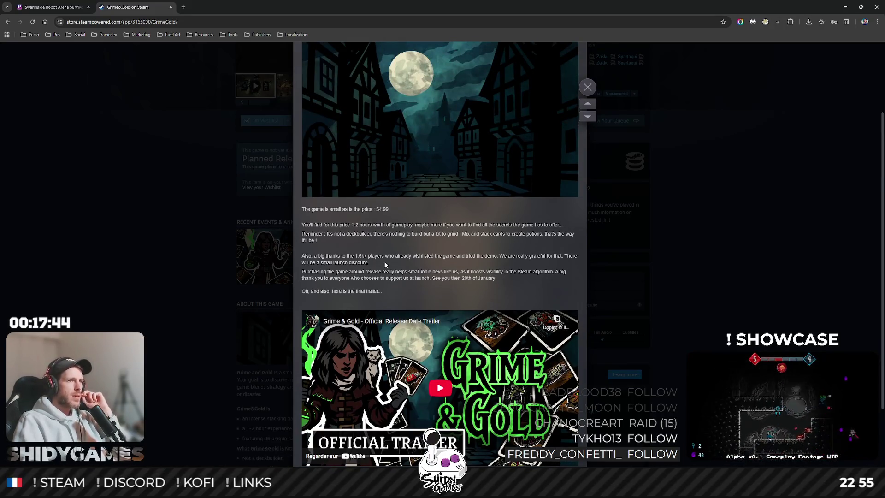
Highlight the thank-you paragraph addressed to players who wishlisted the game.
drag(342, 256, 444, 256)
click(343, 256)
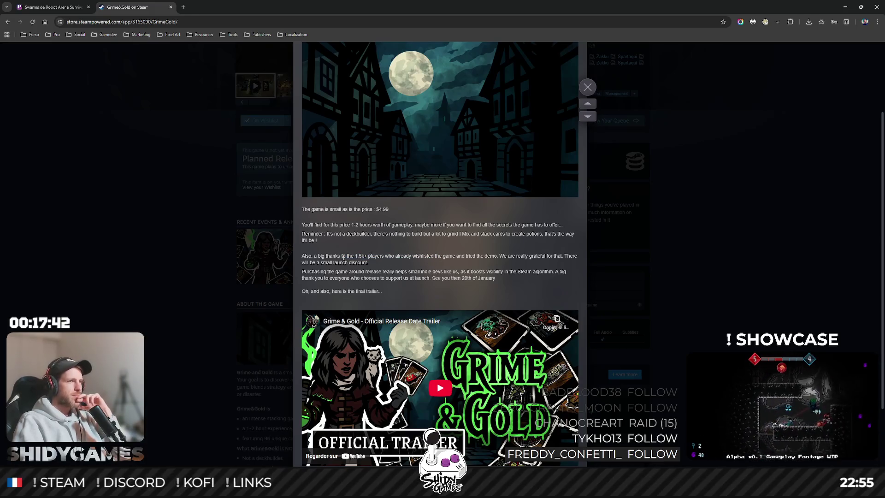
triple_click(371, 264)
click(415, 258)
triple_click(416, 258)
click(385, 270)
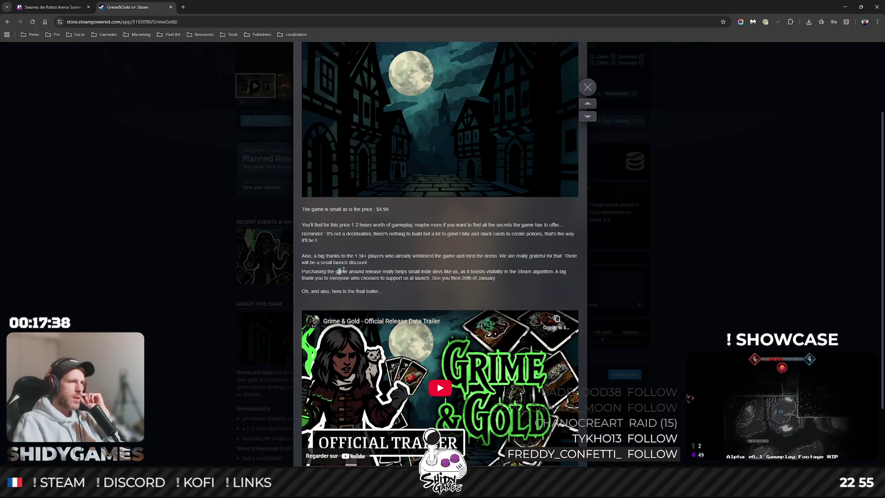
Highlight the paragraph explaining that purchases around release really help.
mouse_move(303, 270)
mouse_down()
mouse_move(545, 271)
mouse_move(521, 281)
mouse_move(423, 279)
mouse_move(508, 279)
mouse_move(500, 282)
mouse_up()
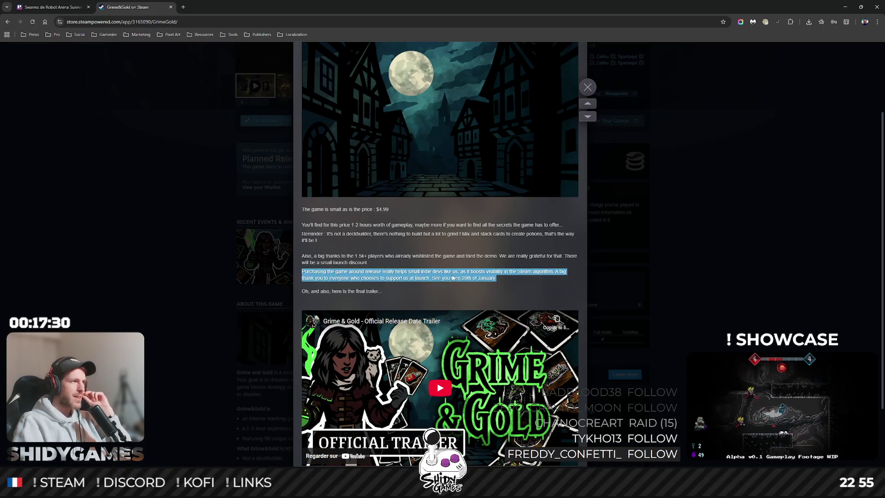
scroll(452, 278, down, 1)
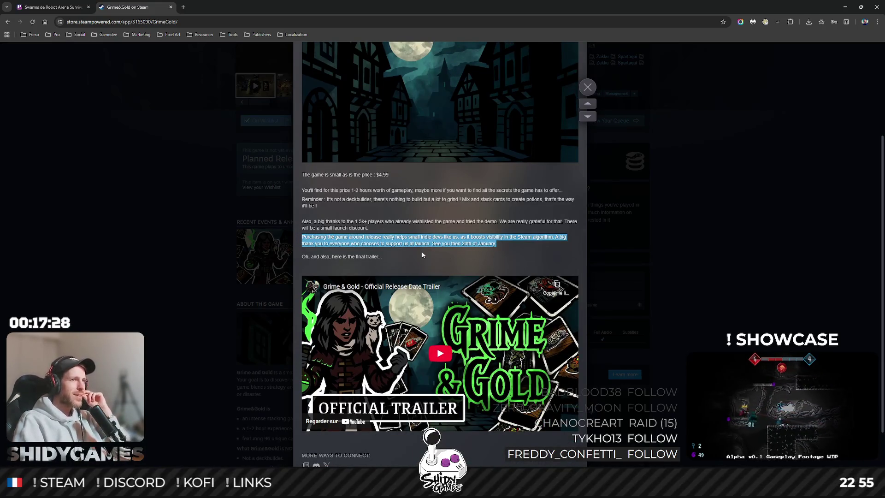
click(498, 255)
drag(349, 237, 405, 237)
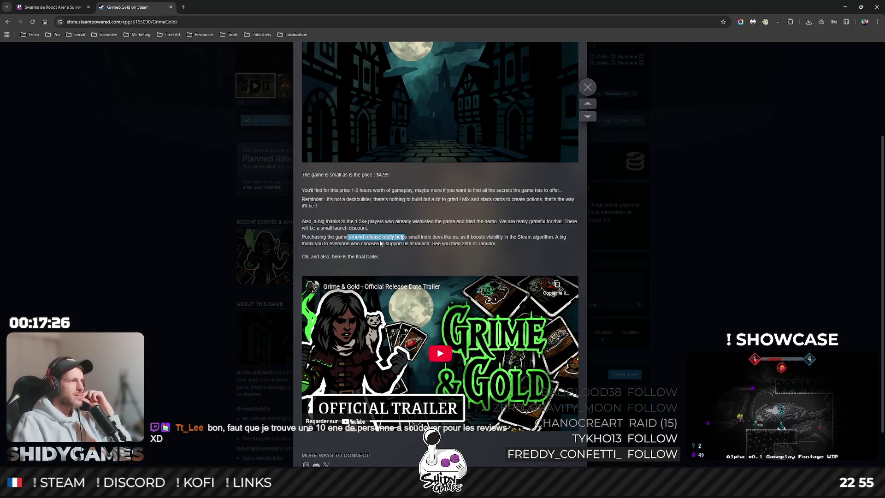
triple_click(380, 243)
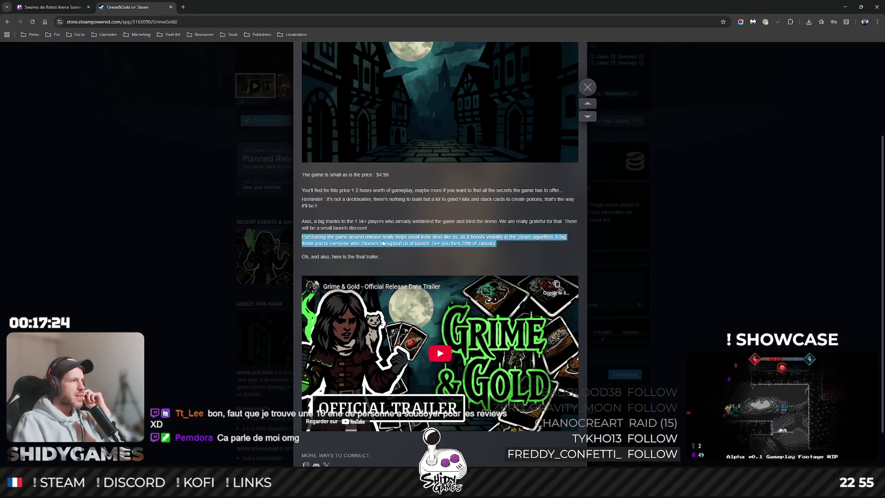
click(374, 255)
Scroll over the rest of the announcement, then close the Grime&Gold store page.
scroll(443, 257, down, 2)
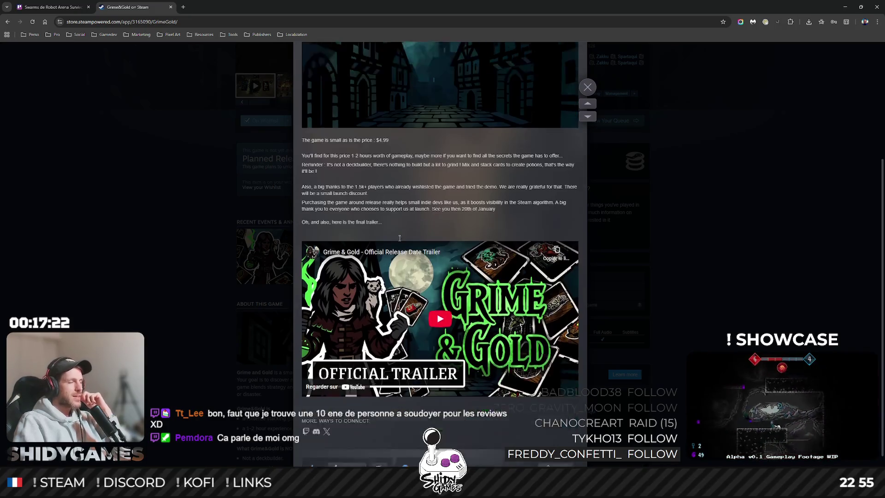
scroll(401, 243, up, 3)
scroll(410, 254, up, 1)
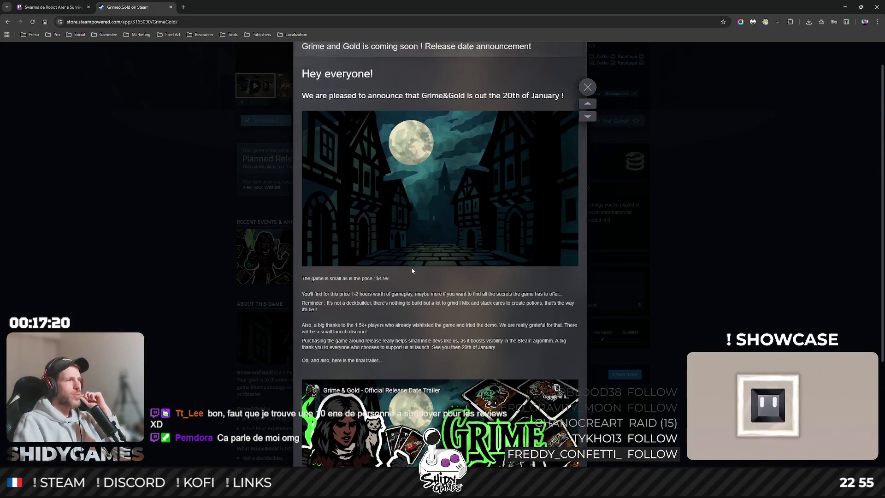
scroll(414, 267, down, 2)
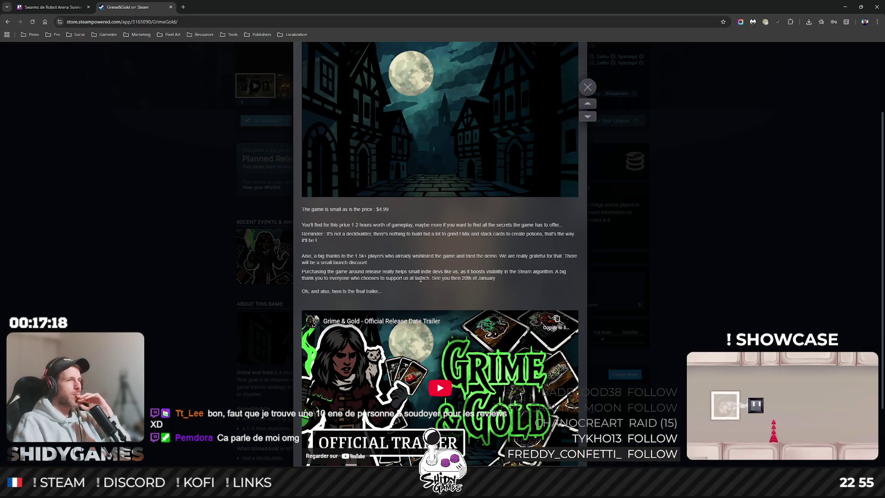
scroll(420, 271, up, 3)
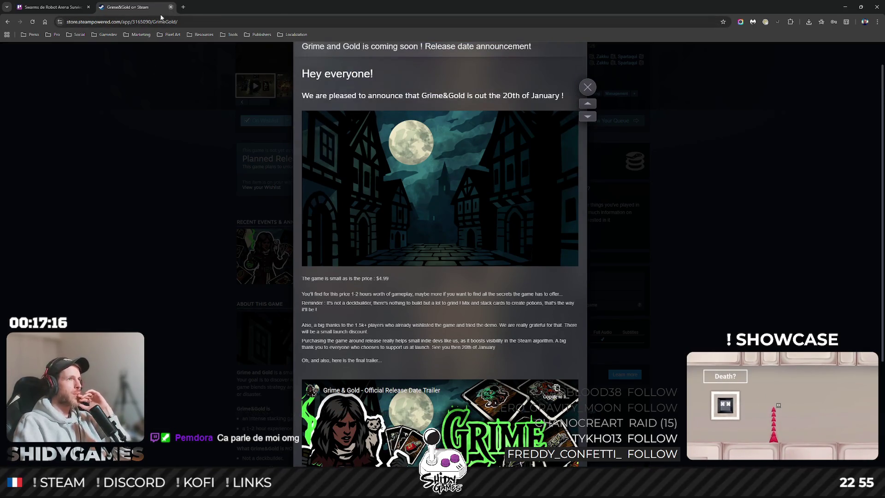
click(170, 7)
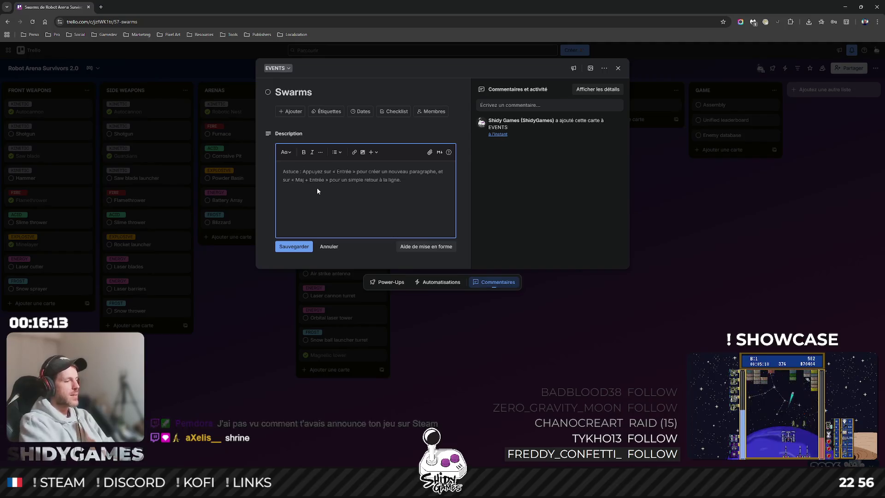
Enter the Swarms description 'Put a shrine where the player can decide if he wants to face a swarm for a reaward or not.', save, and close the card.
text(Put a shri)
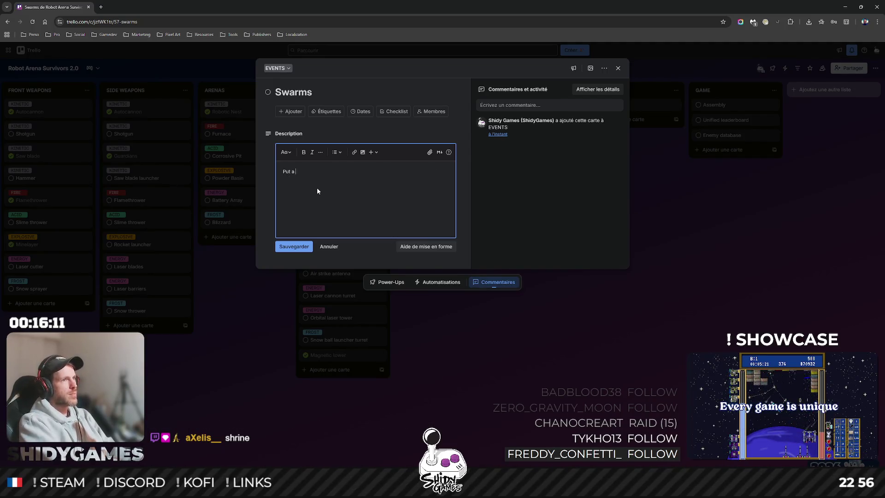
text(ne )
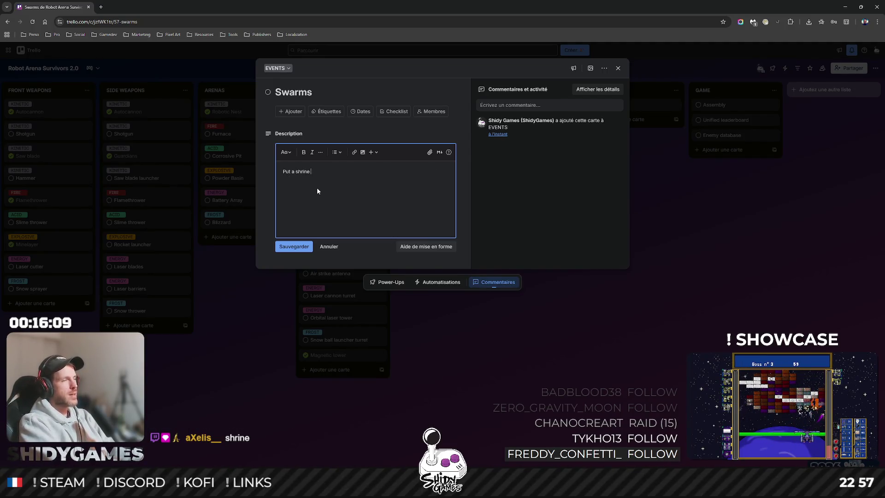
text(to)
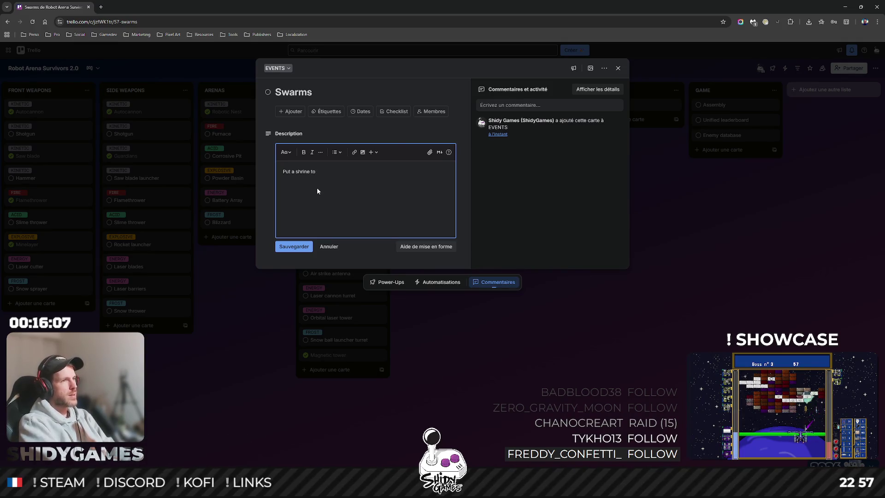
key(BackSpace)
key(BackSpace)
text(where th)
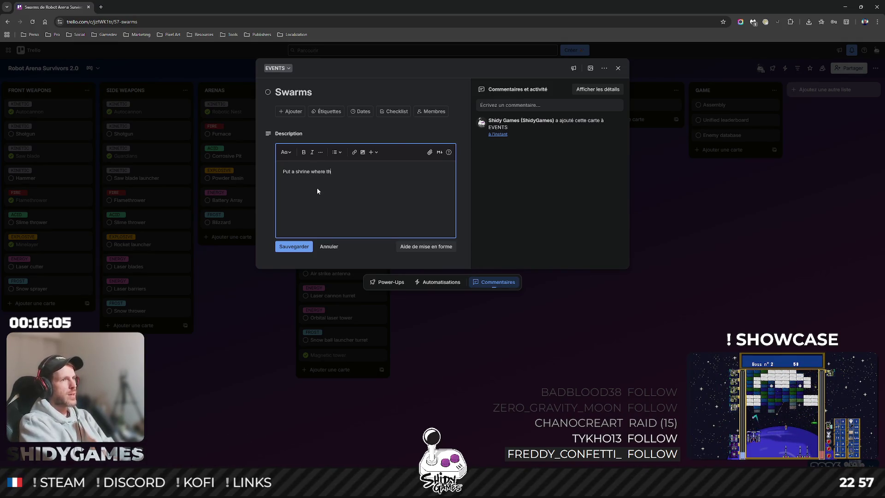
text(e player can deci)
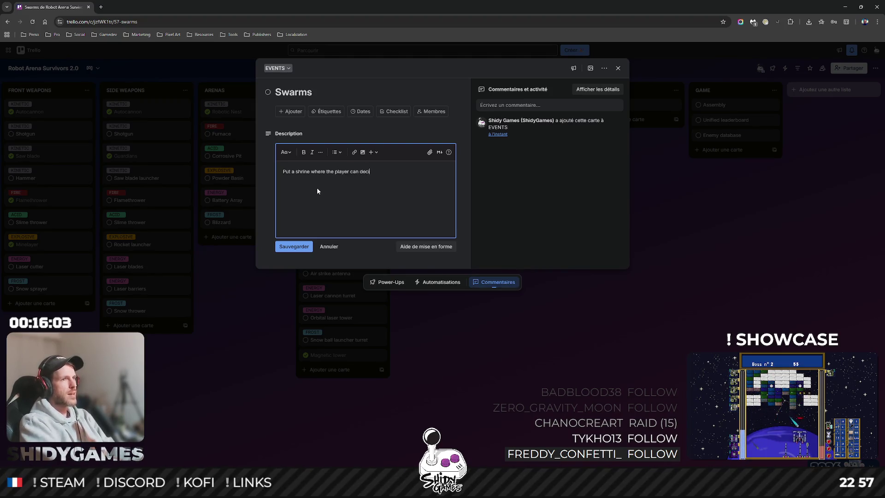
text(de if)
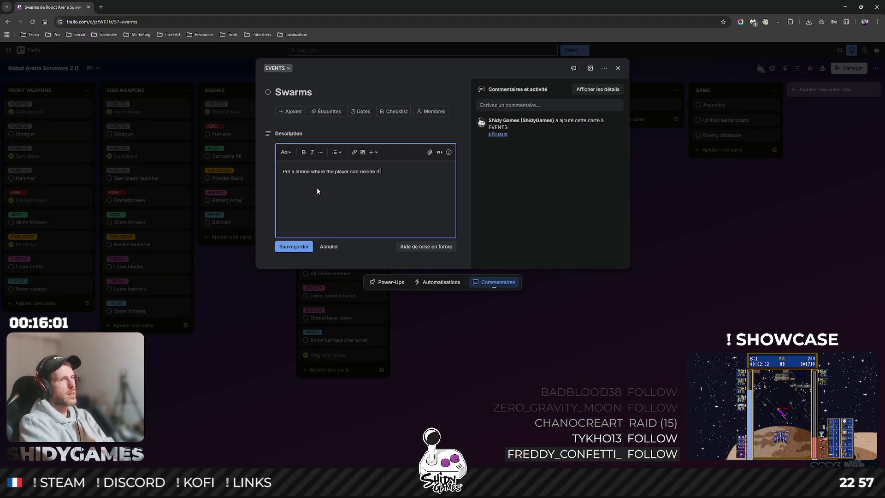
text( he wants to fa)
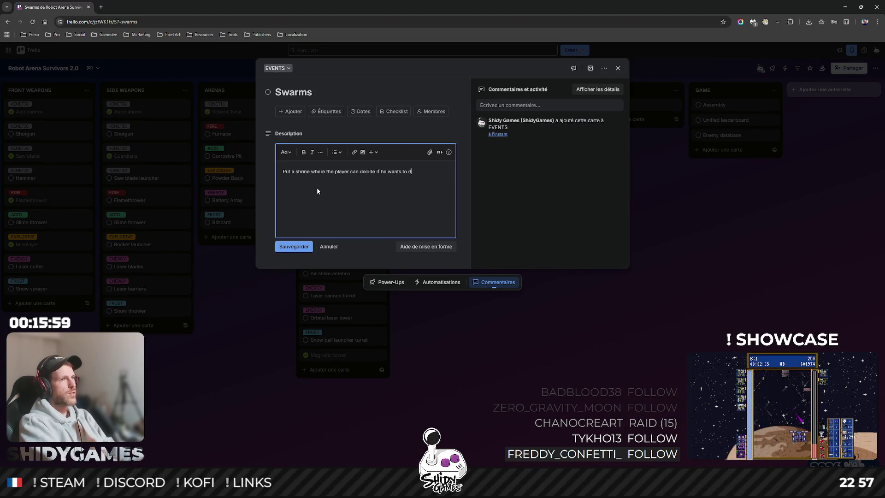
text(ce a s)
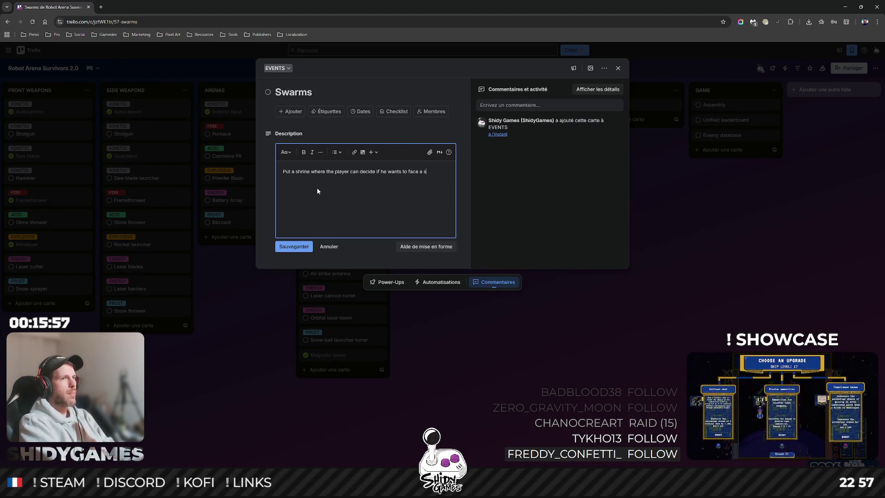
text(warm for a r)
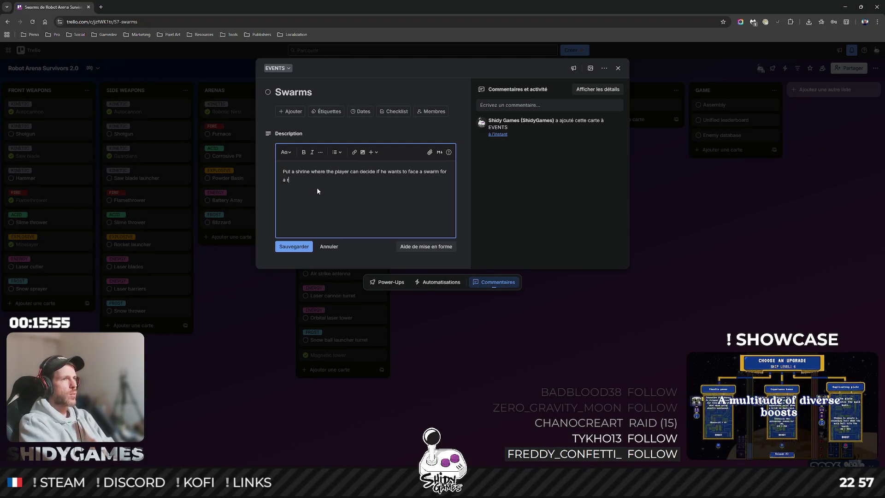
text(eaward )
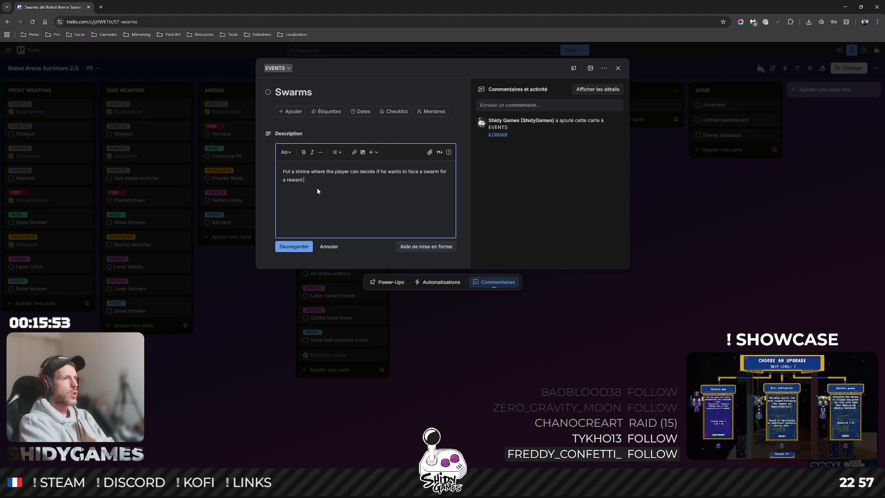
text(or not.)
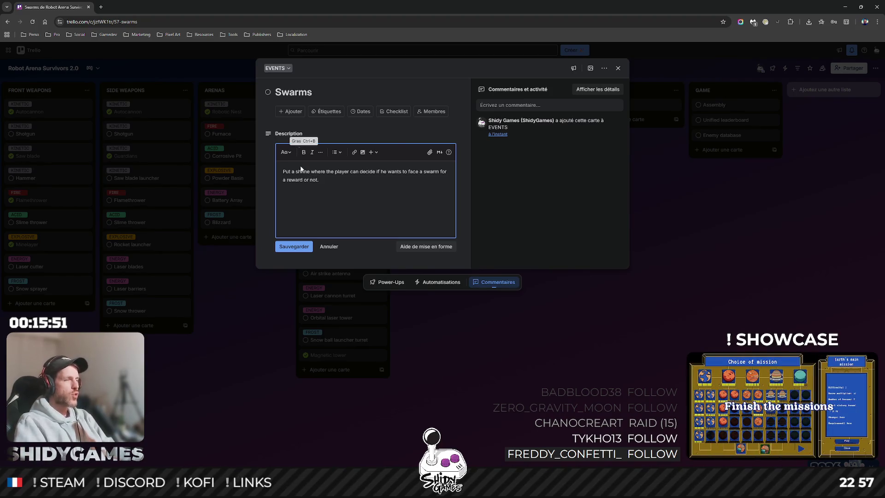
click(295, 246)
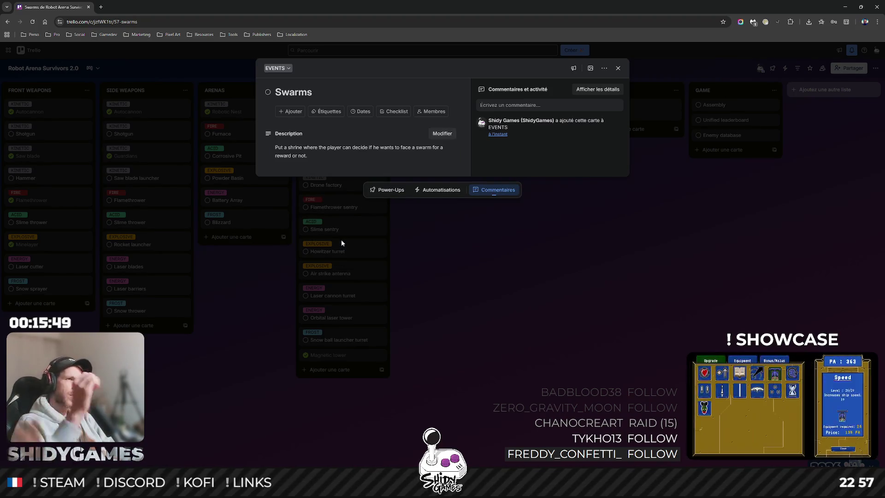
click(536, 265)
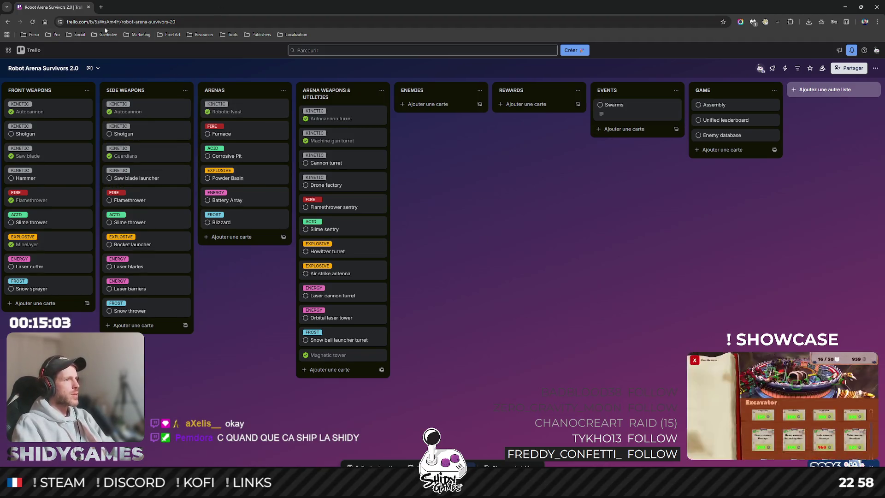
Pan the board left to bring more of the lists into view.
drag(571, 281, 607, 278)
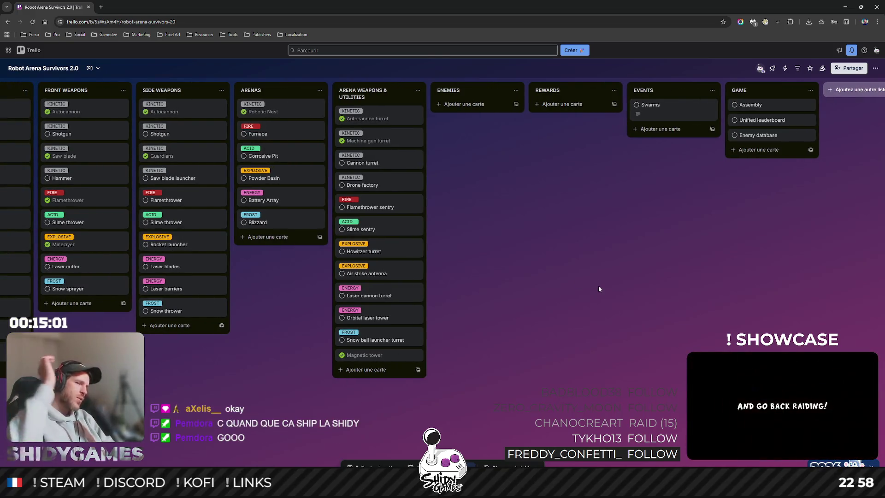
drag(229, 399, 391, 399)
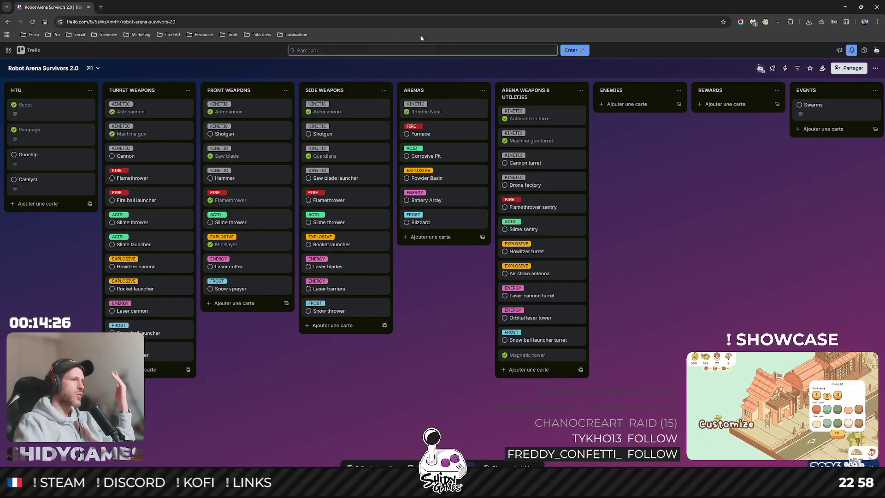
mouse_move(335, 159)
mouse_down()
mouse_move(548, 148)
mouse_move(537, 177)
mouse_move(425, 102)
mouse_move(253, 126)
mouse_move(371, 126)
mouse_move(350, 119)
mouse_up()
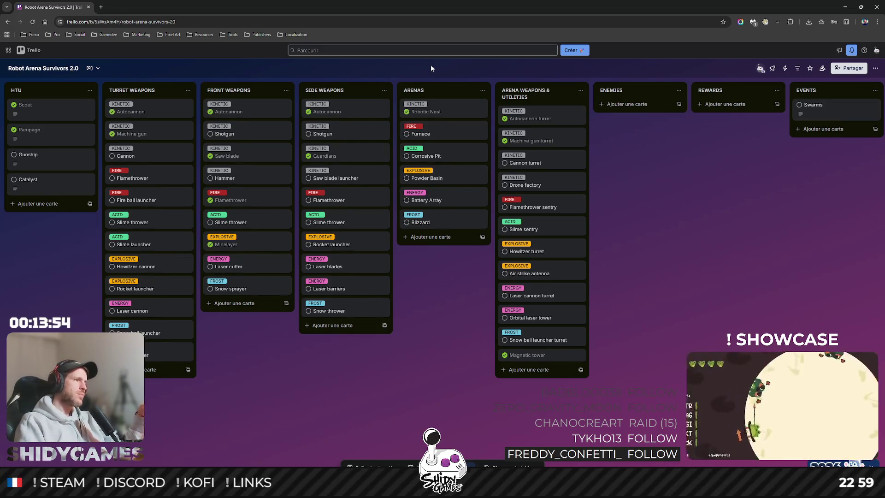
scroll(556, 246, right, 4)
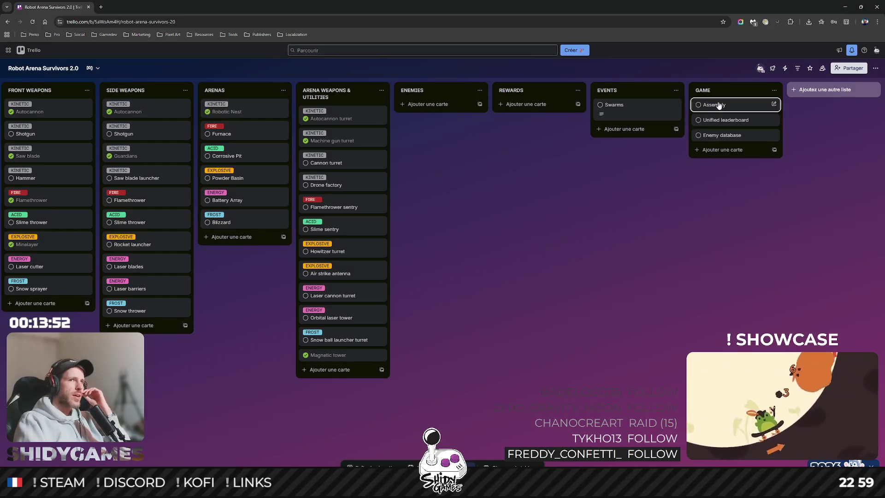
scroll(751, 242, left, 4)
scroll(387, 392, right, 3)
scroll(279, 349, left, 3)
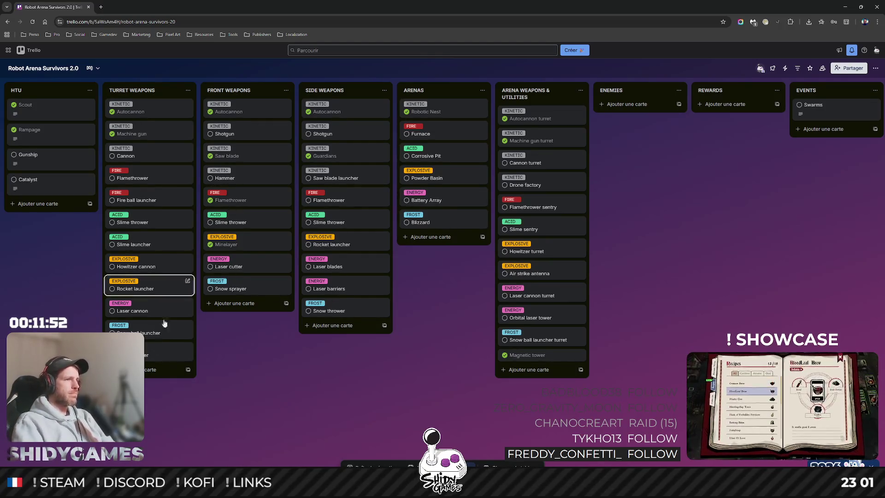
mouse_move(293, 399)
mouse_down()
mouse_move(164, 393)
mouse_move(308, 389)
mouse_up()
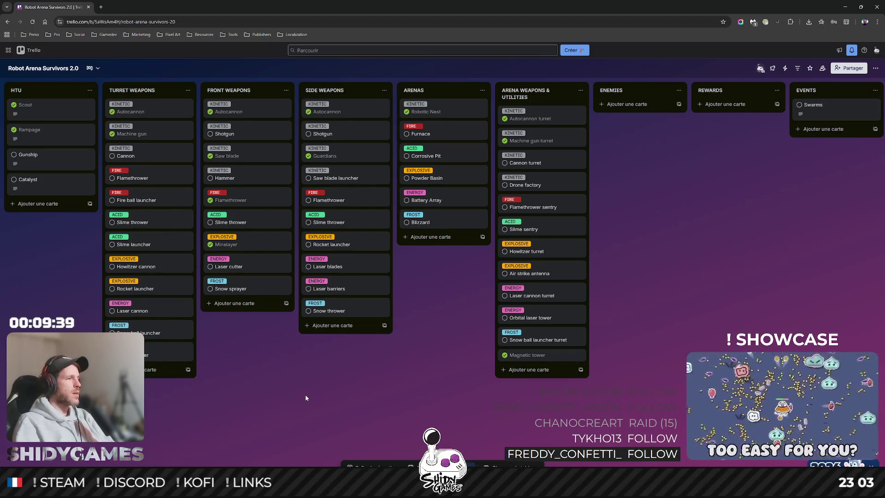
mouse_move(378, 397)
mouse_down()
mouse_move(319, 405)
mouse_move(419, 402)
mouse_up()
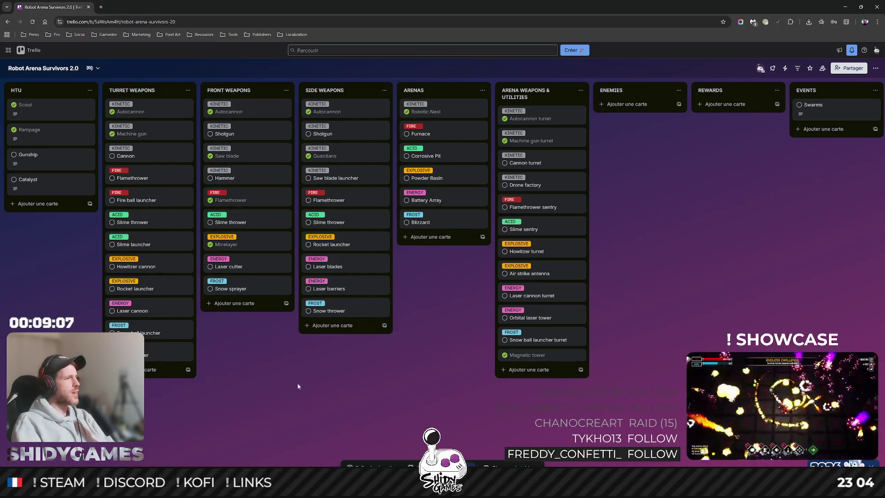
scroll(483, 345, right, 5)
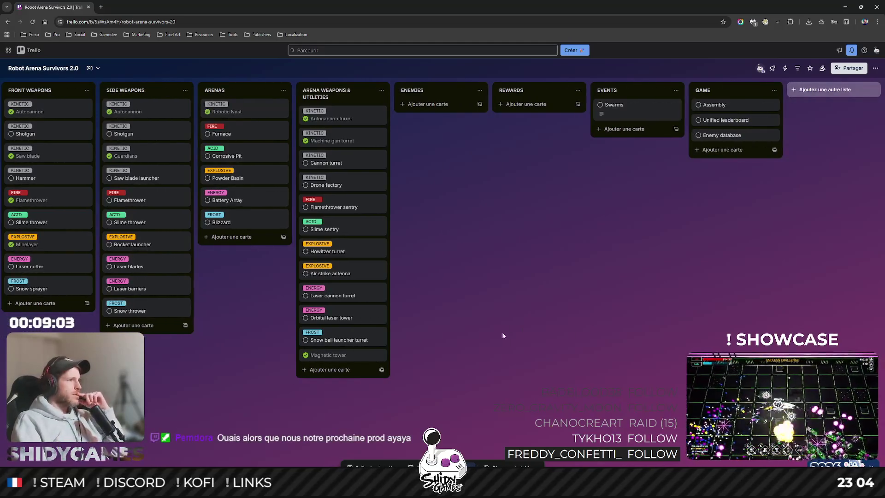
scroll(237, 369, left, 5)
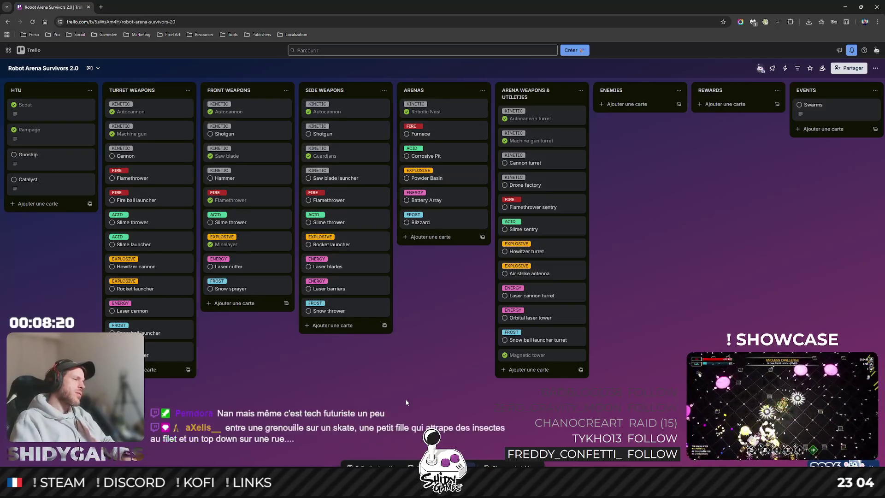
Switch past Unity to the shidygames.com window and maximize it.
key(alt+Tab)
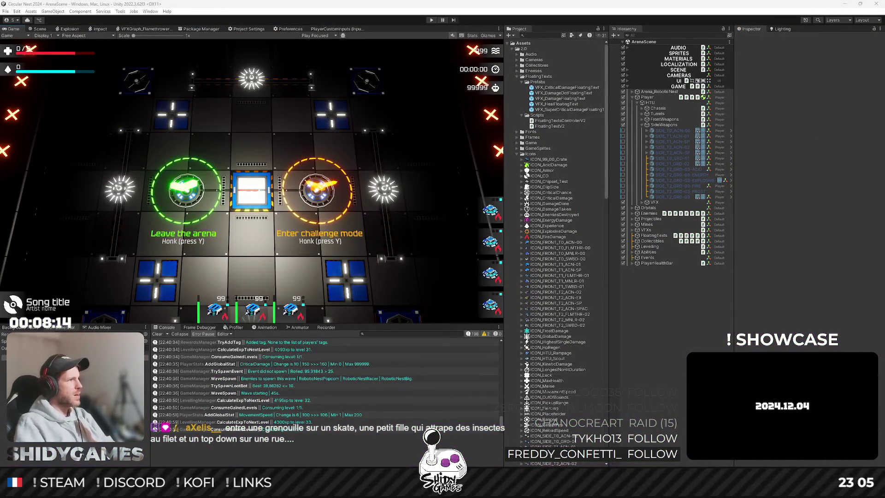
key(alt+Tab)
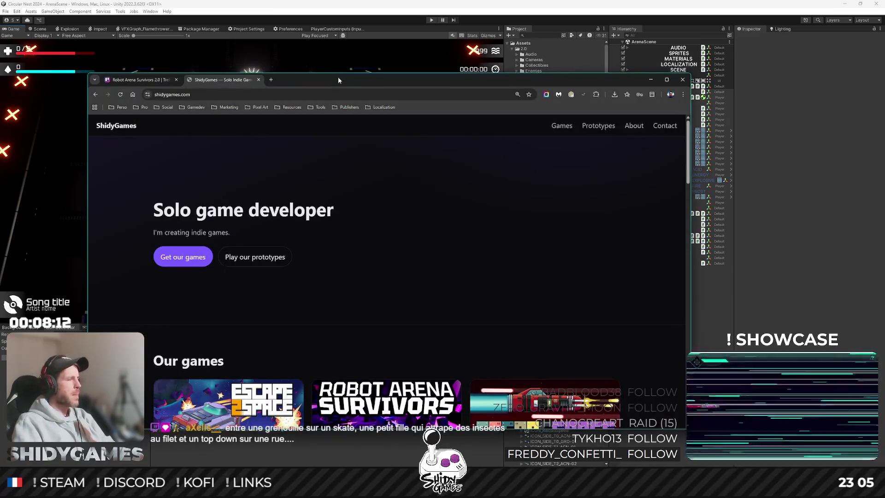
double_click(339, 80)
Scroll through the ShidyGames released games and prototypes, then go back to Trello.
scroll(461, 208, down, 5)
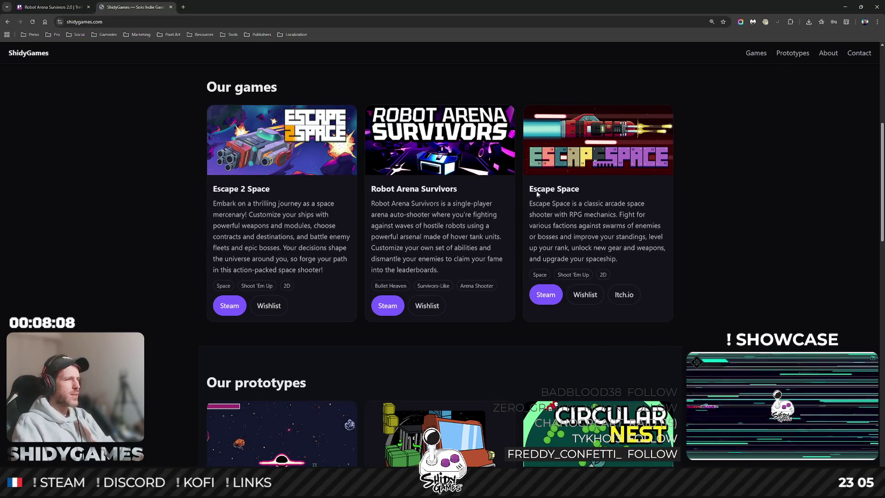
scroll(538, 189, down, 6)
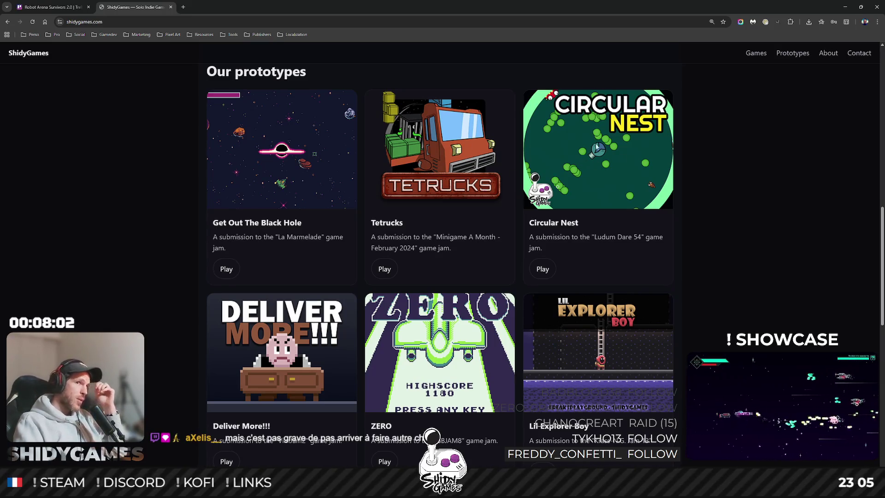
scroll(582, 137, down, 3)
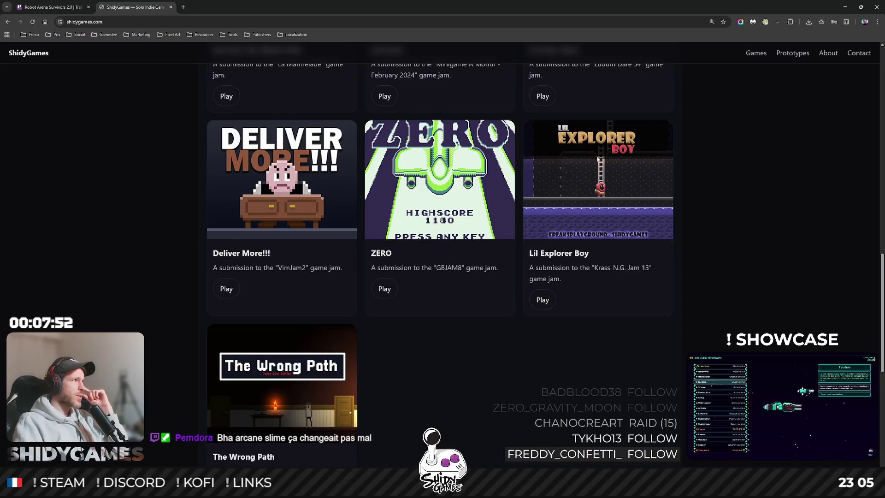
scroll(584, 174, down, 2)
scroll(585, 175, down, 2)
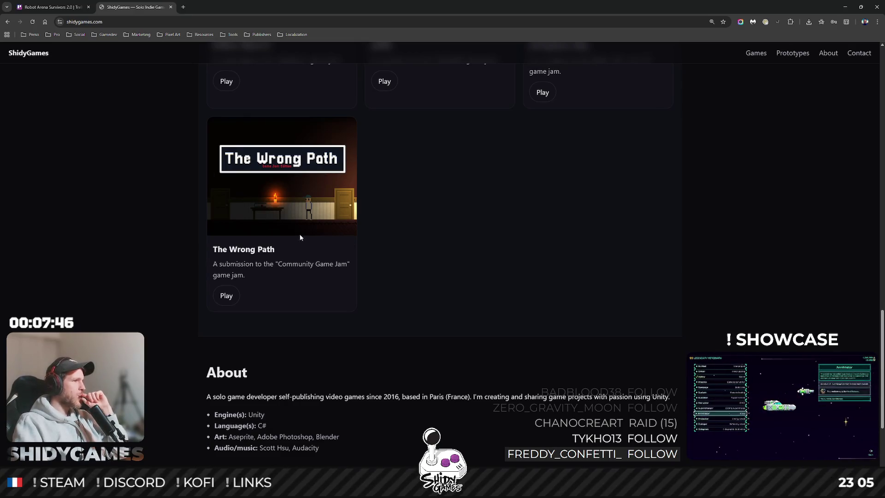
scroll(305, 234, up, 7)
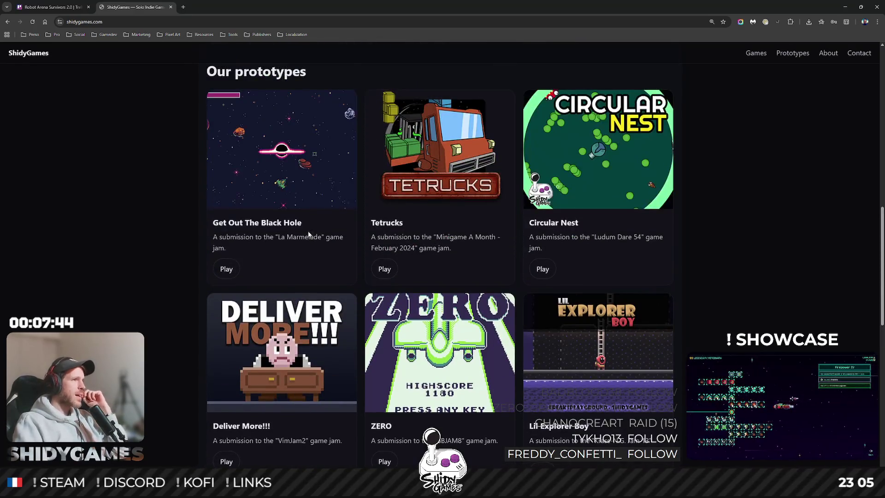
scroll(309, 234, up, 8)
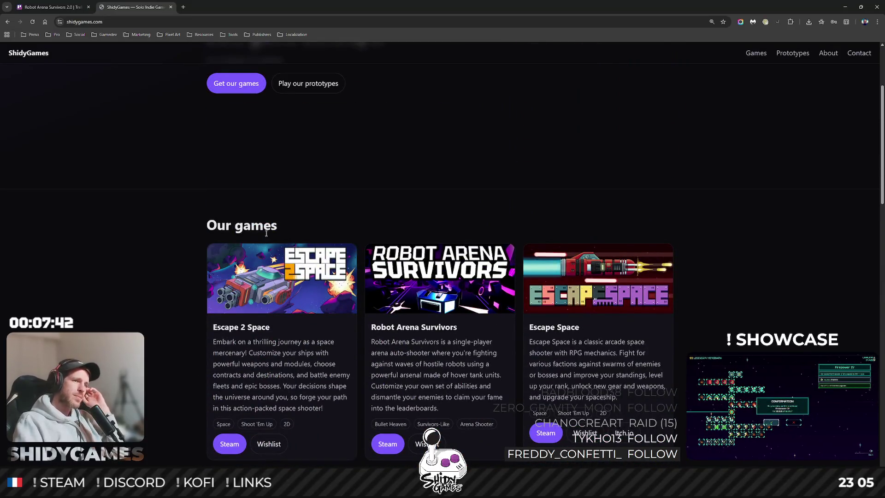
scroll(423, 239, up, 1)
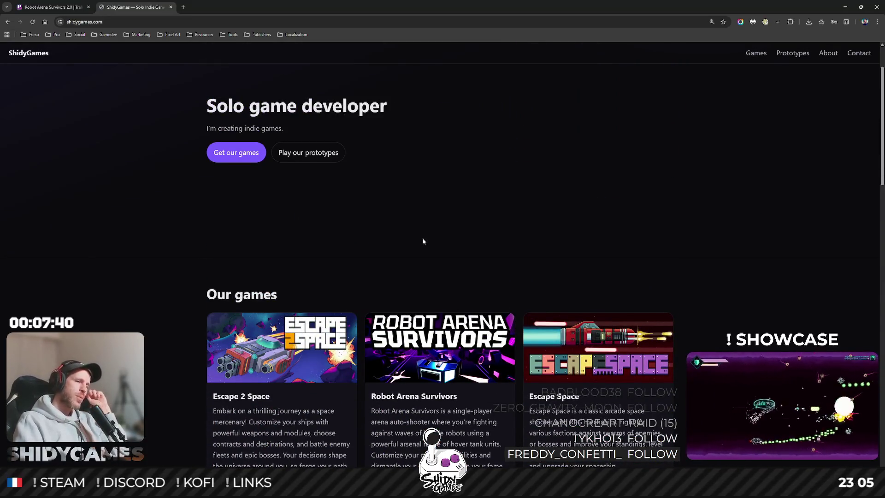
scroll(474, 246, up, 1)
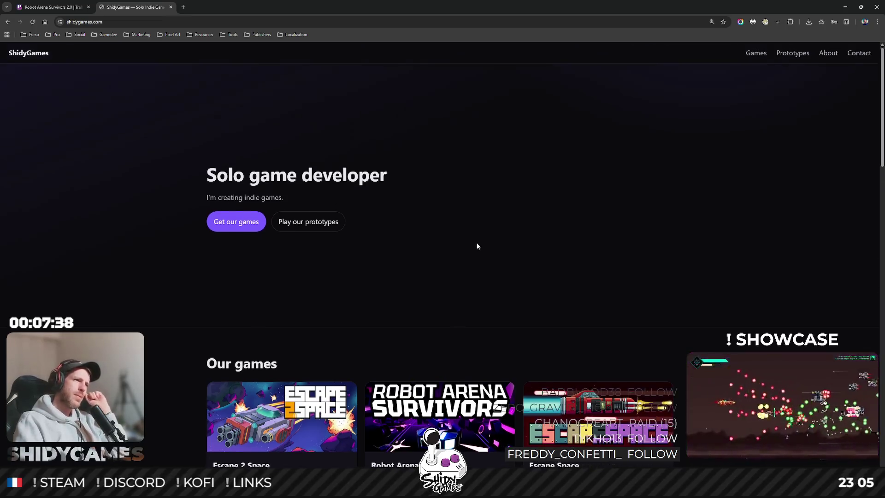
scroll(599, 230, down, 5)
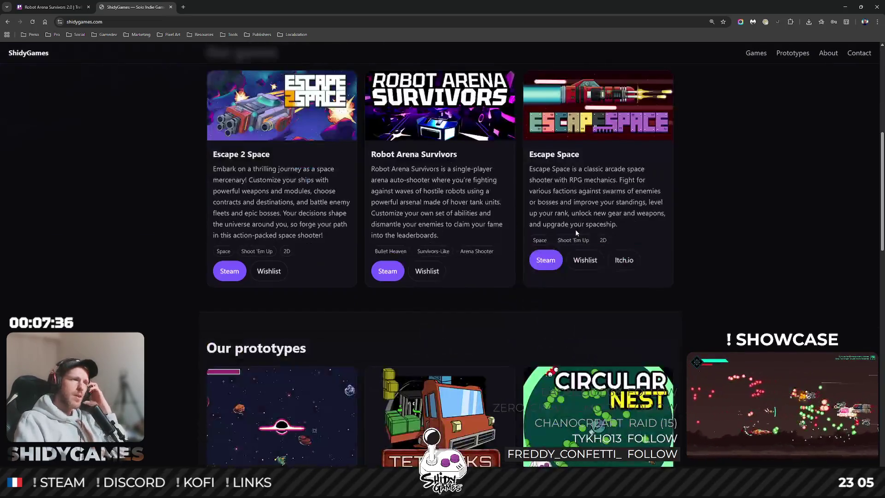
click(69, 7)
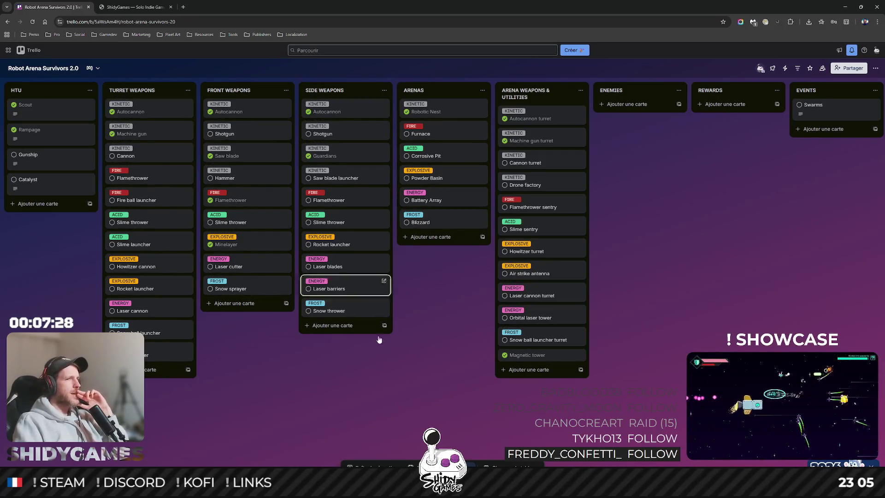
Pan across the Robot Arena Survivors 2.0 board until the GAME list at its end shows.
scroll(293, 406, right, 4)
scroll(478, 322, left, 4)
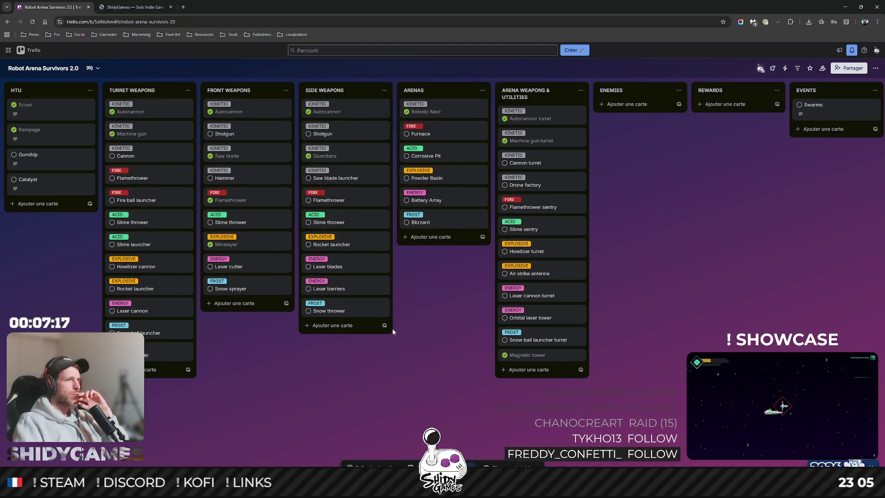
mouse_move(441, 397)
mouse_down()
mouse_move(367, 377)
mouse_move(476, 381)
mouse_move(425, 382)
mouse_up()
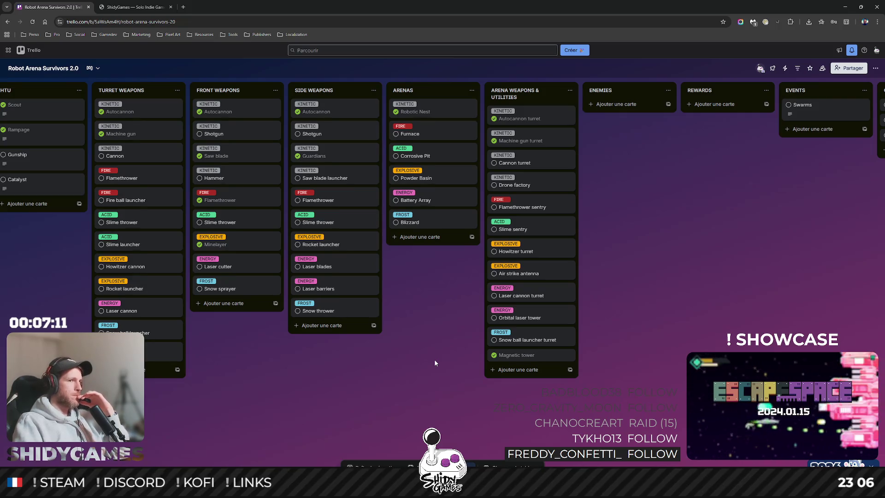
mouse_move(413, 364)
mouse_down()
mouse_move(440, 358)
mouse_move(363, 355)
mouse_up()
drag(621, 344, 562, 336)
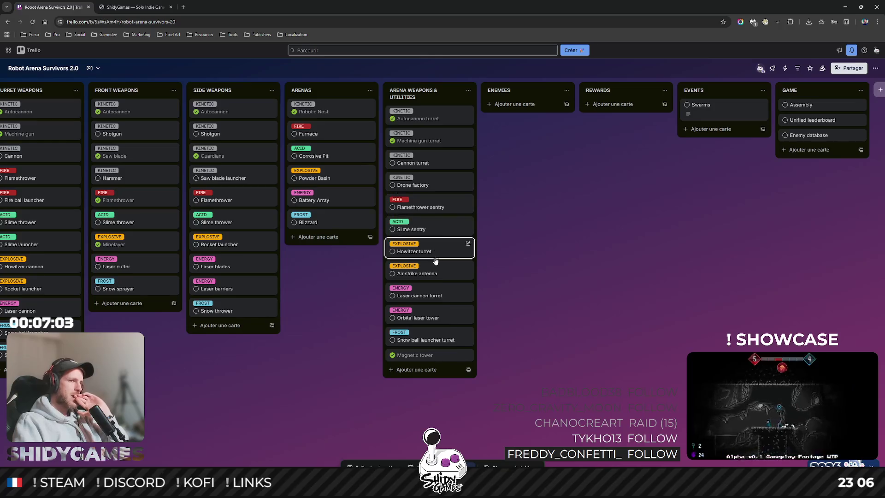
mouse_move(570, 329)
mouse_down()
mouse_move(672, 329)
mouse_move(536, 325)
mouse_move(632, 331)
mouse_move(570, 319)
mouse_move(657, 320)
mouse_move(557, 307)
mouse_move(723, 316)
mouse_up()
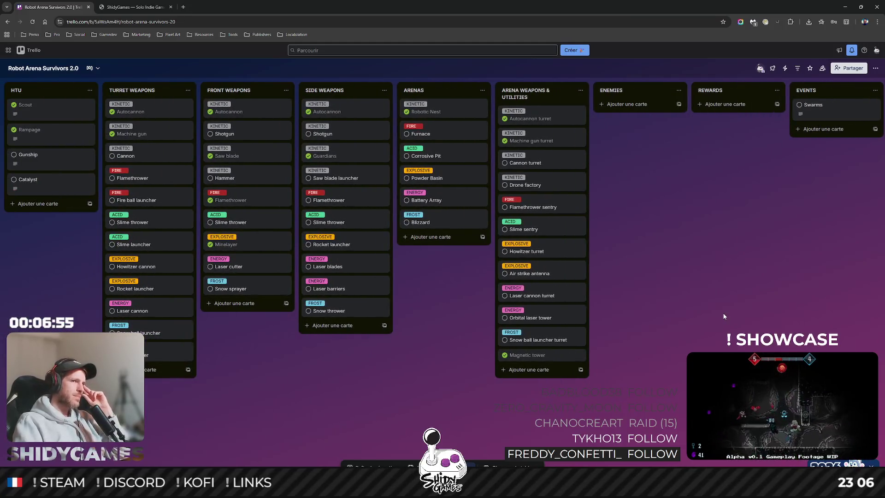
drag(637, 260, 569, 225)
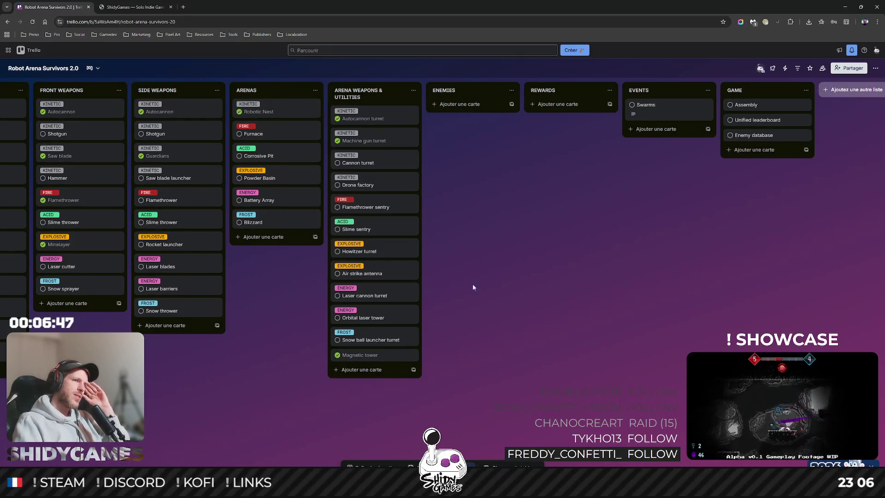
Archive the empty ENEMIES list, then bring up the REWARDS list's actions menu.
click(511, 91)
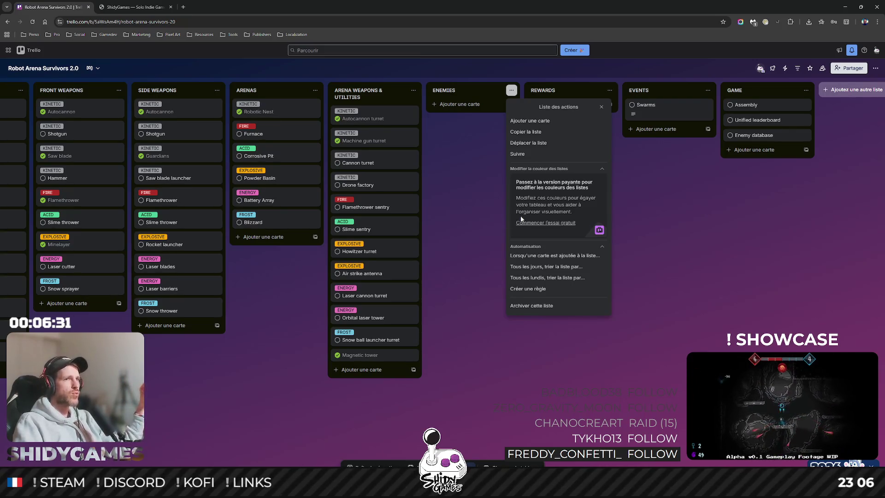
click(545, 308)
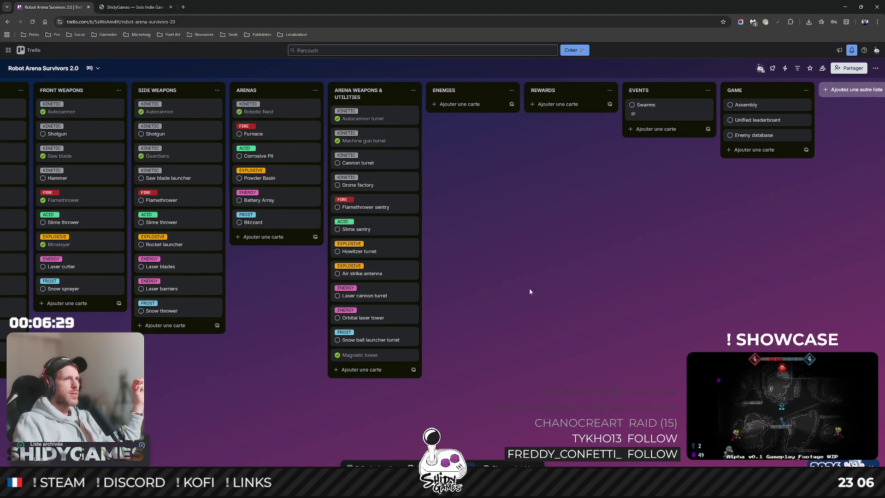
mouse_move(578, 248)
mouse_down()
mouse_move(645, 230)
mouse_move(598, 220)
mouse_move(691, 217)
mouse_up()
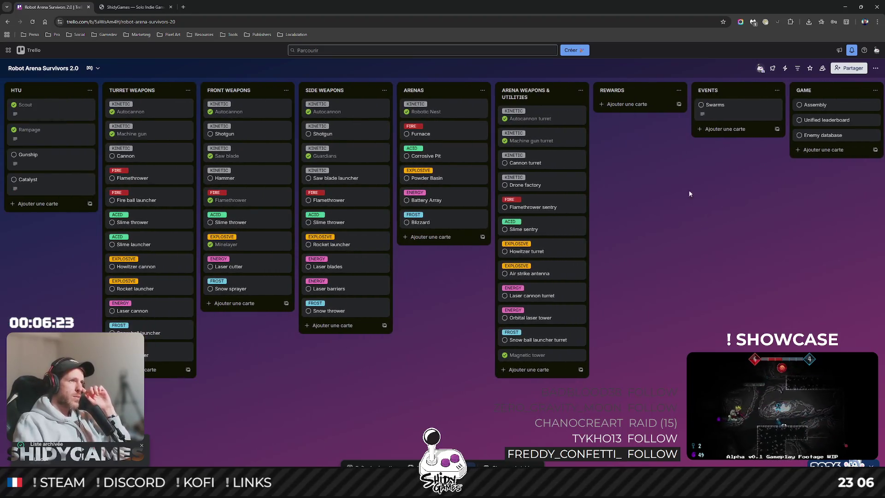
click(678, 90)
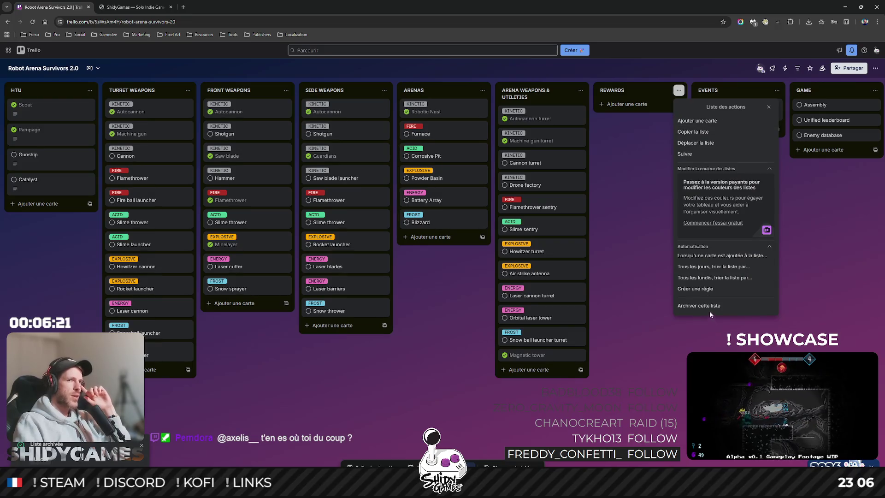
click(700, 307)
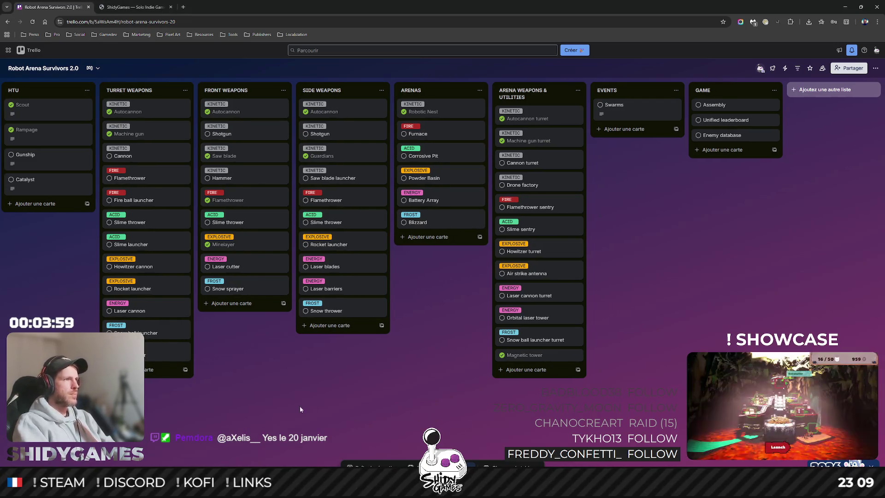
Scroll the board right to check that EVENTS now follows ARENA WEAPONS & UTILITIES.
scroll(498, 412, right, 1)
Leave the Trello board for the Unity Editor, then bring the Grime&Gold game page forward.
scroll(534, 408, left, 1)
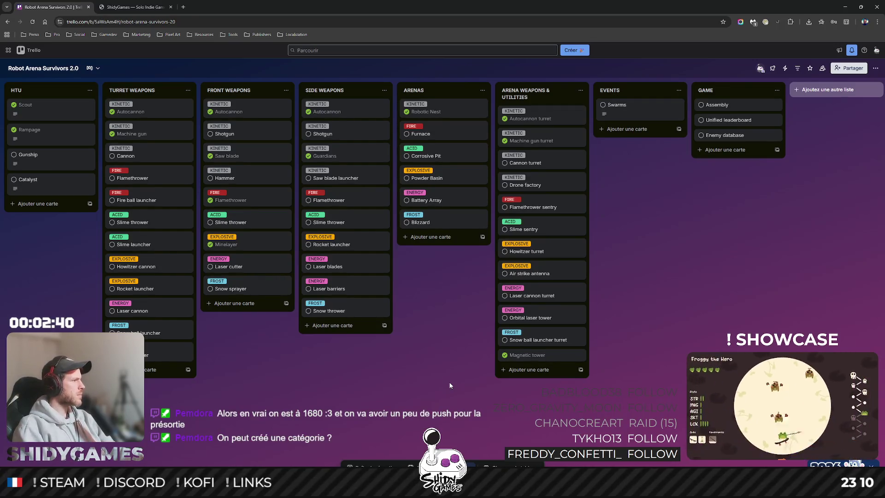
key(alt+Tab)
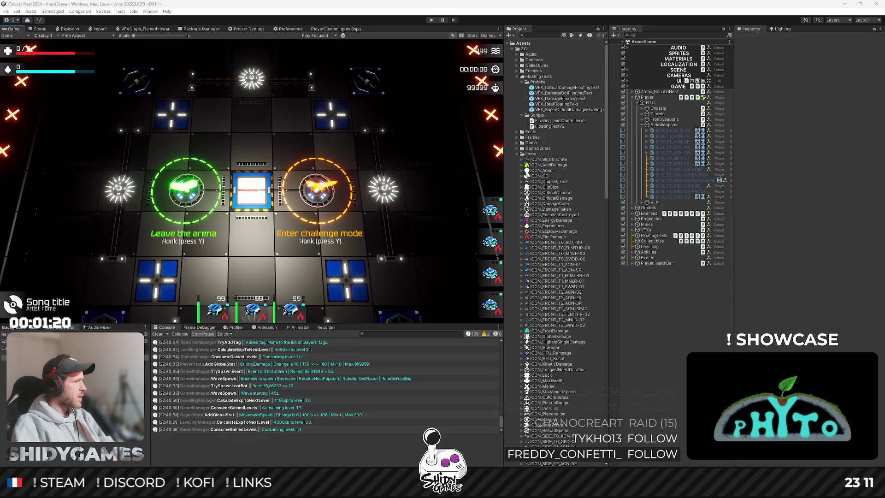
key(alt+Tab)
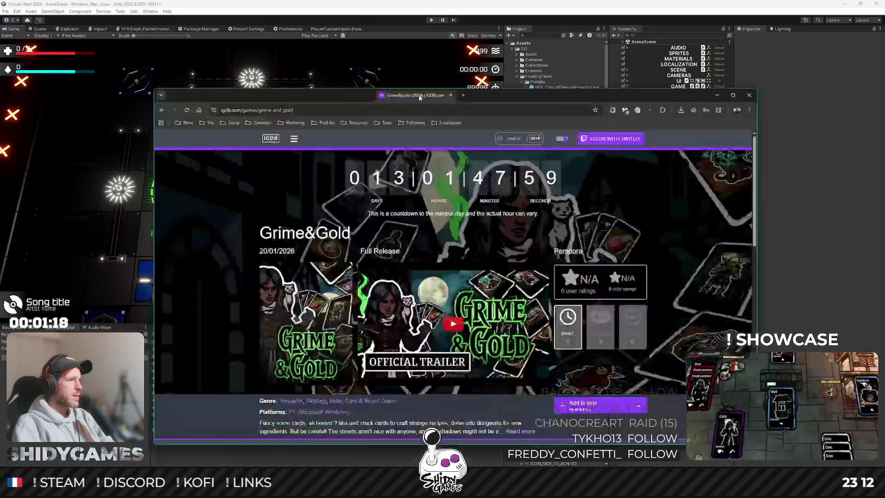
Maximize the Grime&Gold IGDB page, scroll through its keywords and similar games, then close the browser.
key(super+Up)
scroll(169, 206, down, 3)
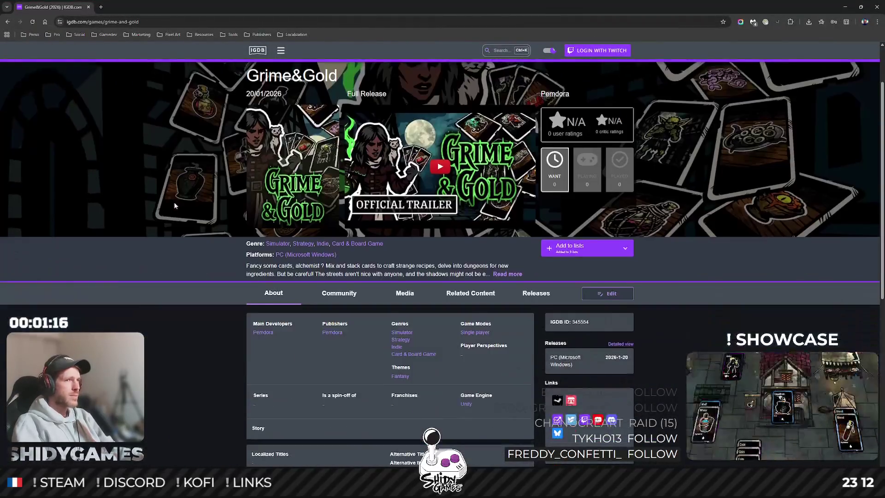
scroll(173, 202, up, 3)
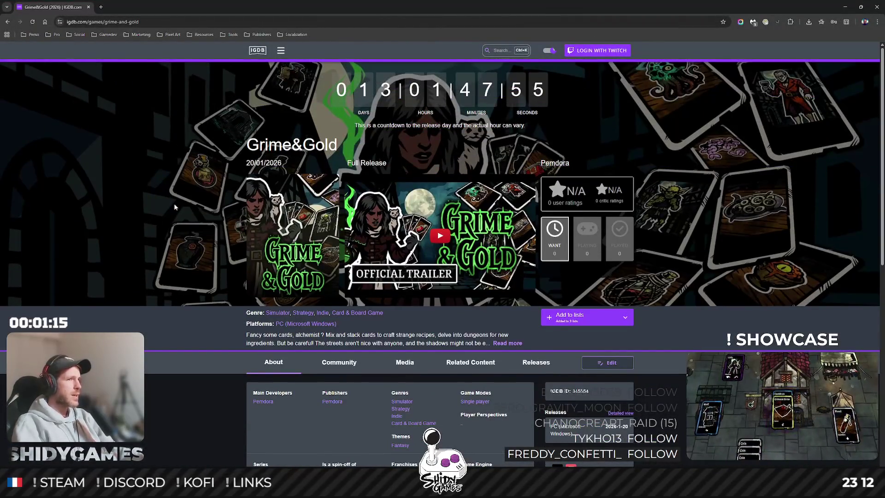
scroll(174, 206, down, 6)
scroll(175, 206, up, 4)
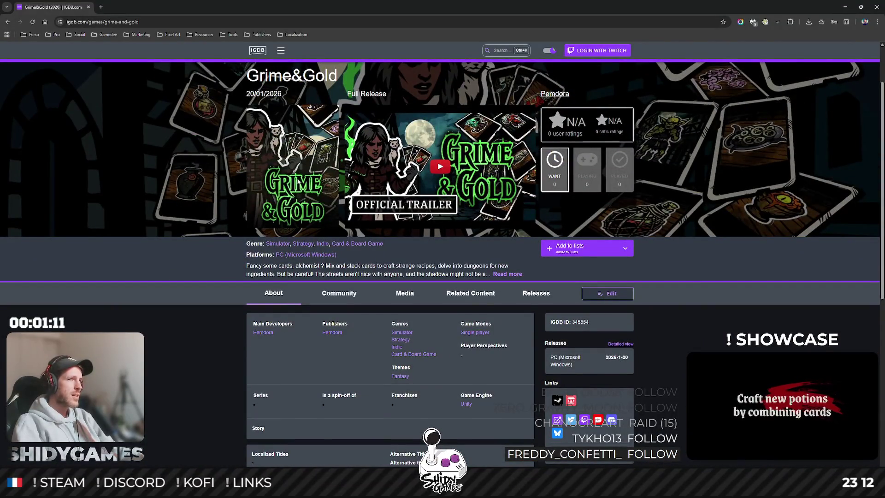
scroll(299, 184, down, 1)
scroll(302, 186, up, 2)
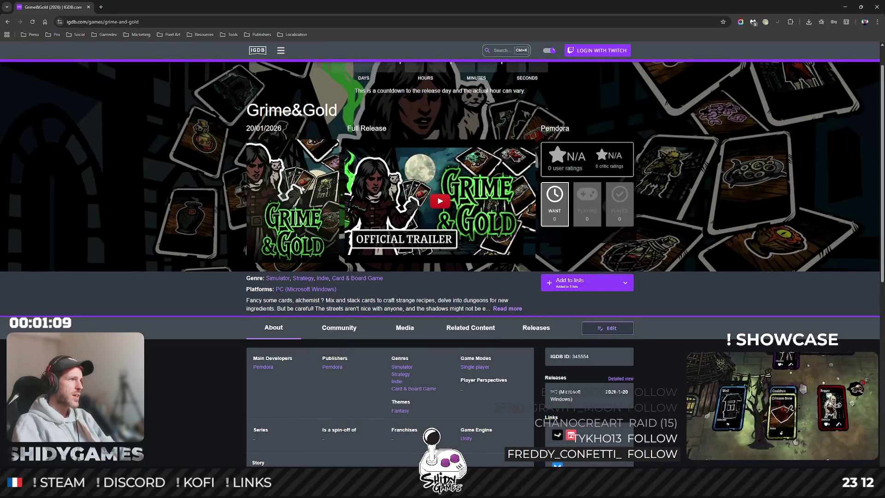
scroll(276, 221, down, 8)
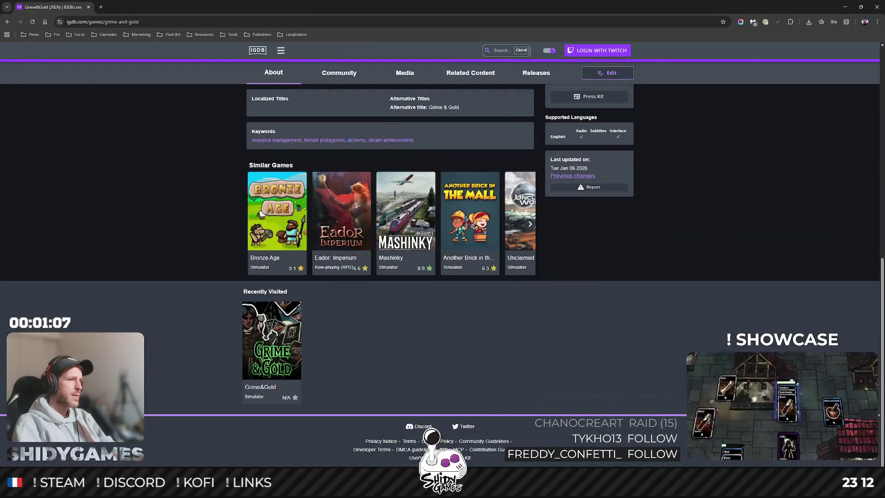
scroll(271, 212, up, 8)
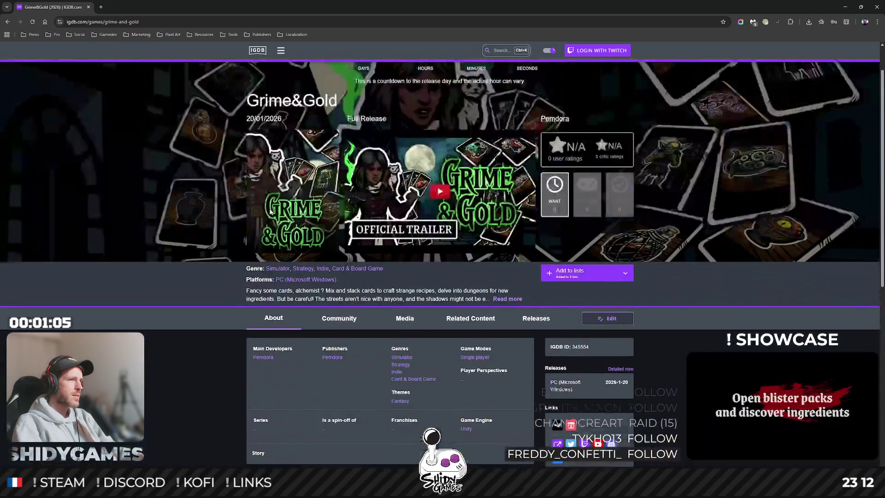
scroll(271, 211, down, 3)
scroll(144, 191, down, 5)
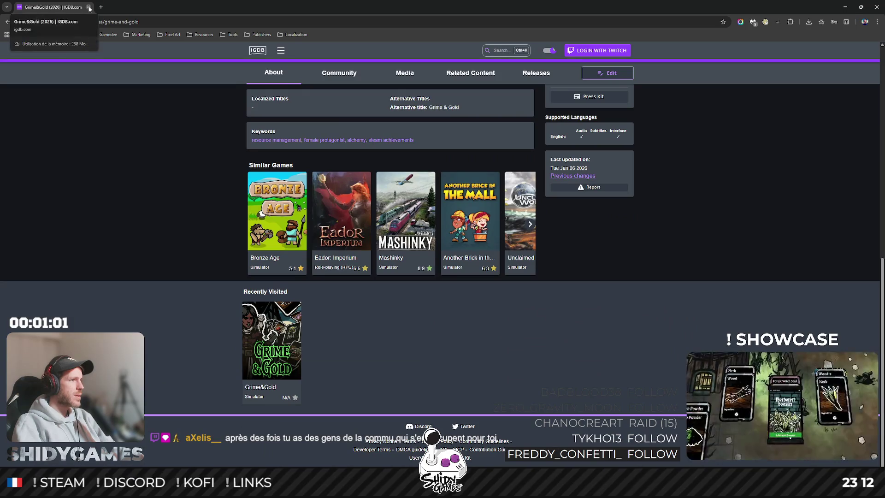
click(89, 8)
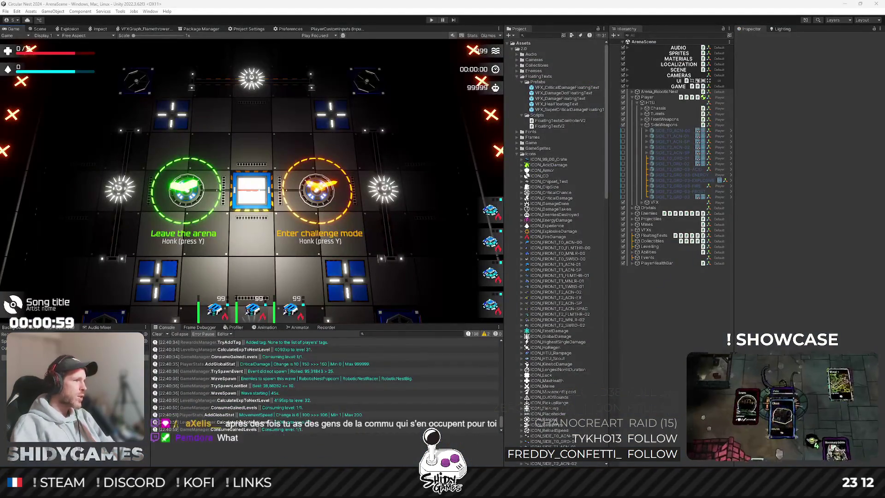